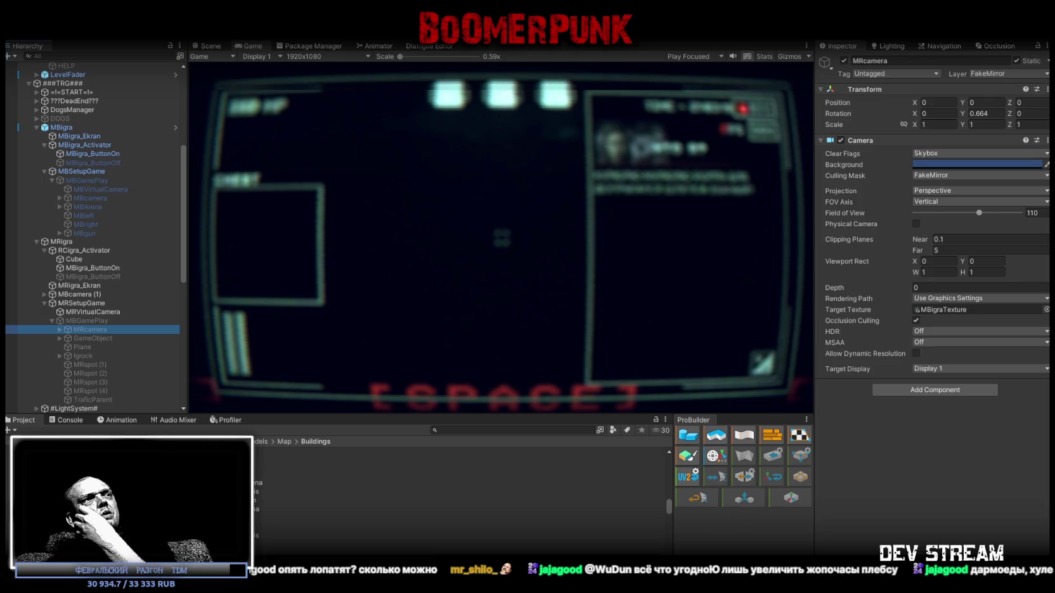
# Check the console, return to the Buildings folder, and select the race game's MBGamePlay object
pyautogui.click(69, 419)
pyautogui.click(19, 420)
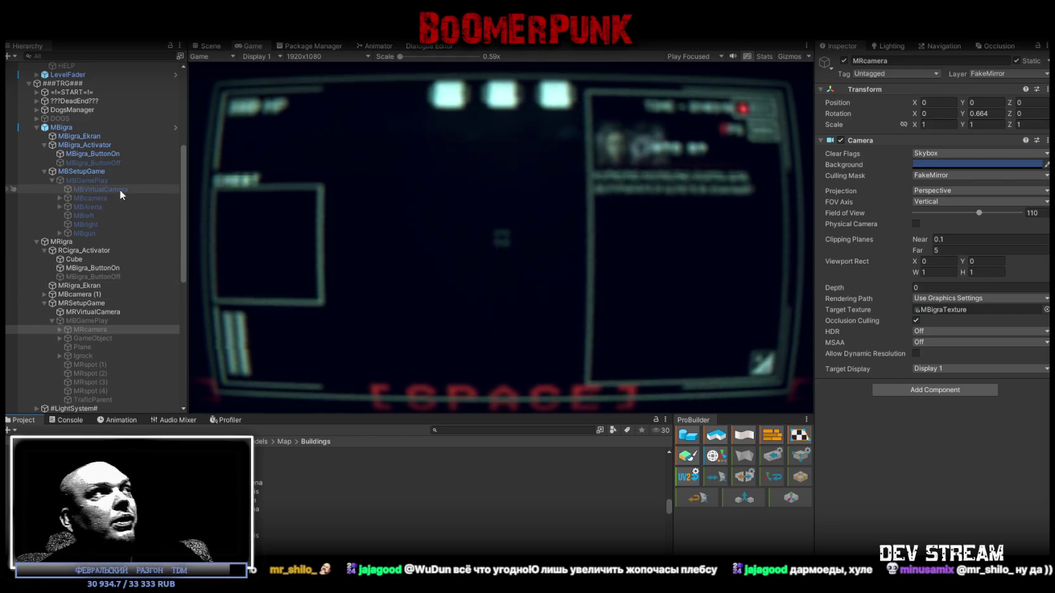
pyautogui.click(93, 332)
pyautogui.click(90, 339)
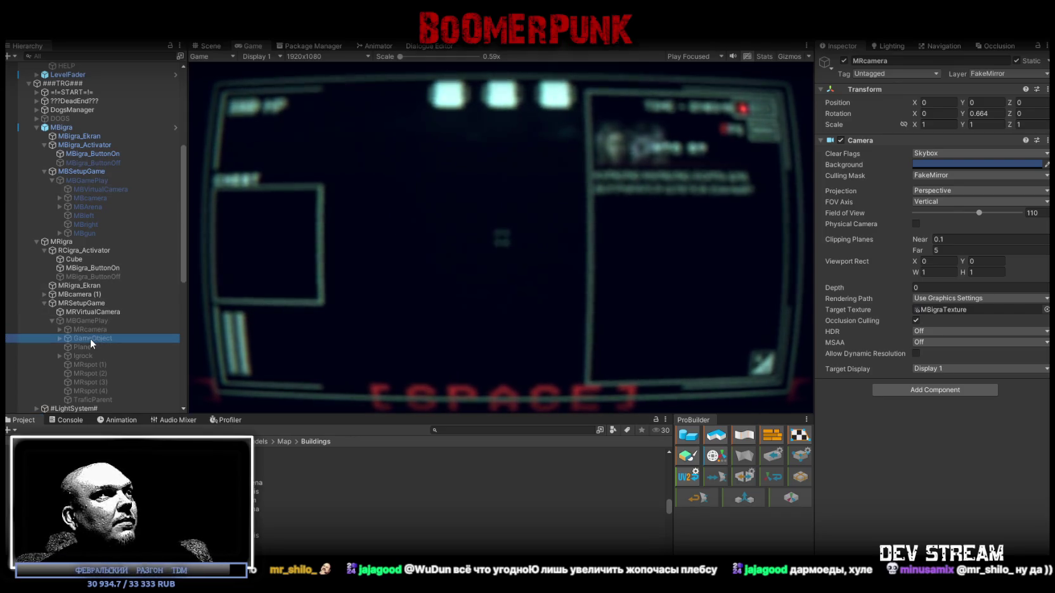
pyautogui.click(88, 331)
pyautogui.click(86, 338)
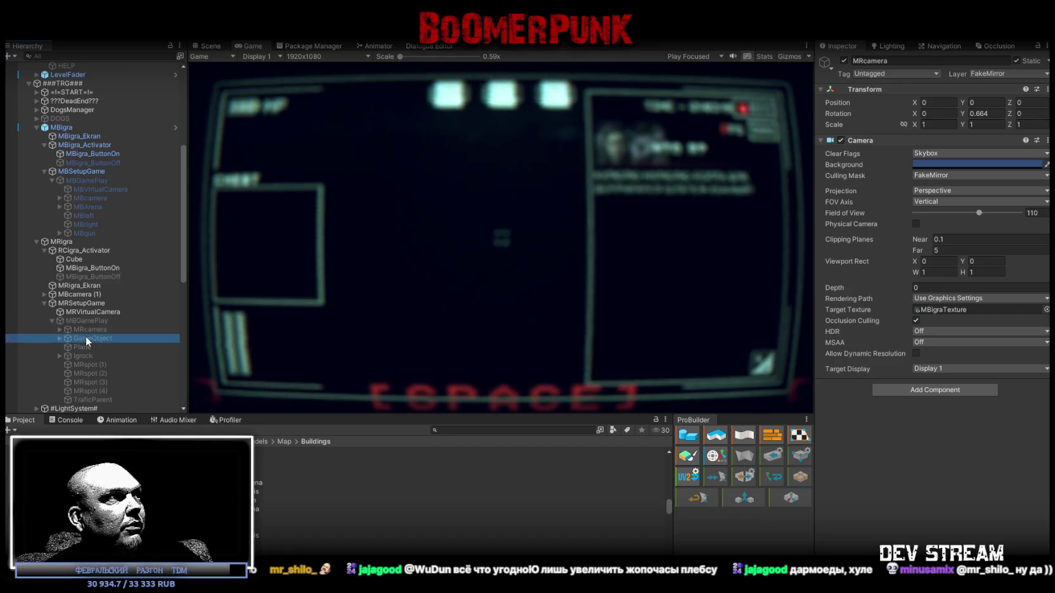
pyautogui.click(86, 322)
# Create an empty object under MBGamePlay and move the eight objects GameObject through TraficParent into it
pyautogui.rightClick(86, 321)
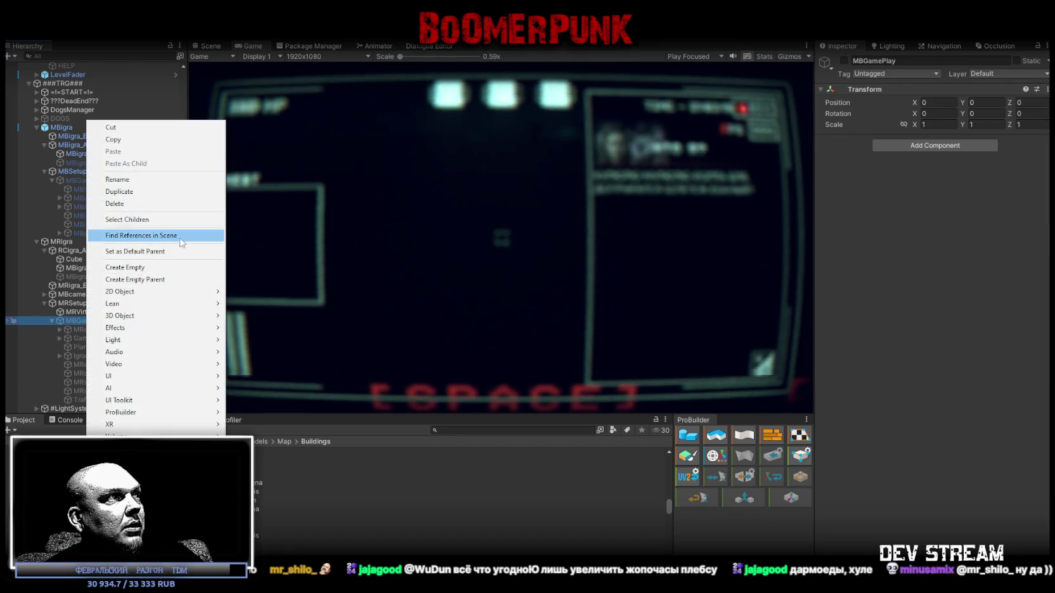
pyautogui.click(149, 268)
pyautogui.press('Return')
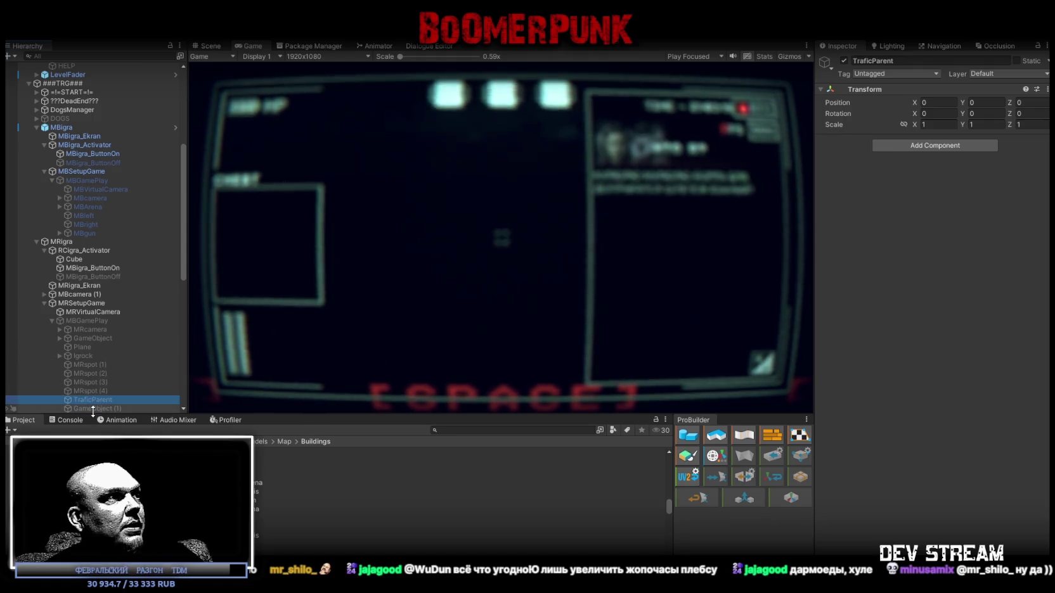
pyautogui.moveTo(93, 408); pyautogui.dragTo(86, 332)
pyautogui.click(93, 348)
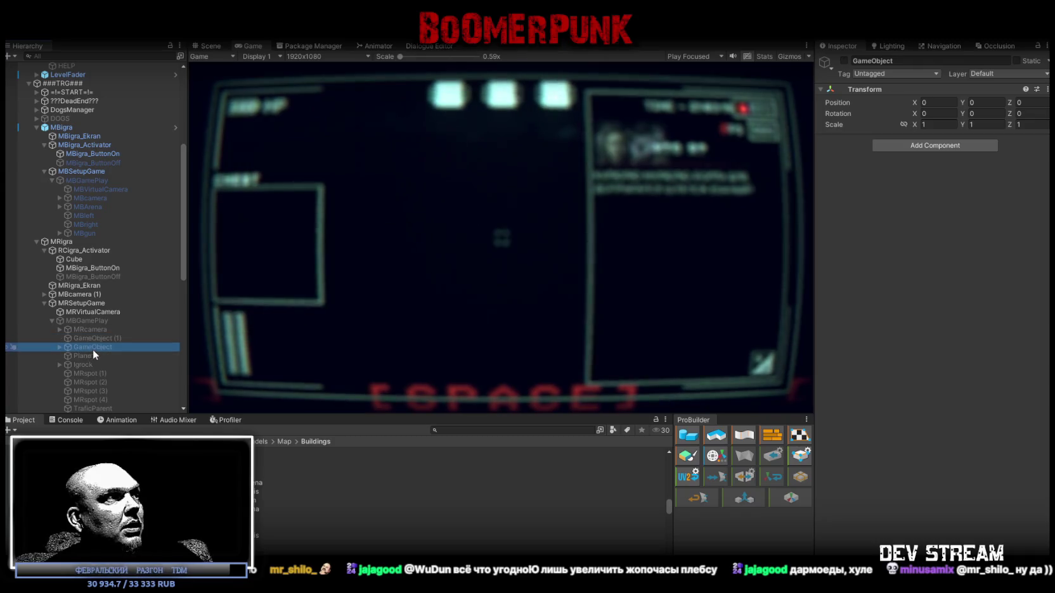
pyautogui.keyDown('shift'); pyautogui.click(85, 407); pyautogui.keyUp('shift')
pyautogui.moveTo(86, 347); pyautogui.dragTo(88, 338)
# Rename the new object MRArena and put it and its children on the FakeMesh layer
pyautogui.click(92, 339)
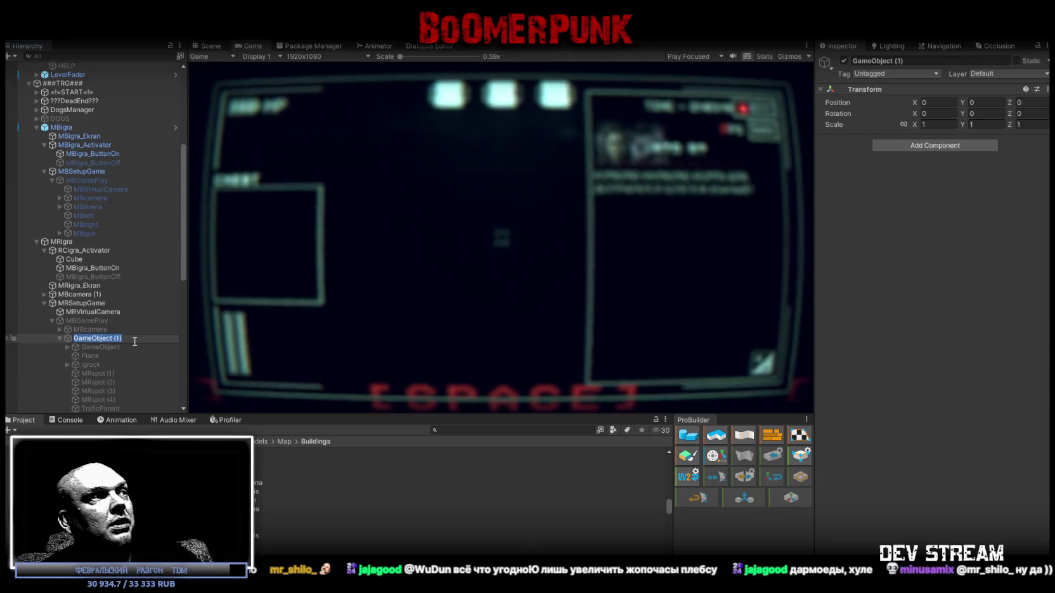
pyautogui.write('MRA')
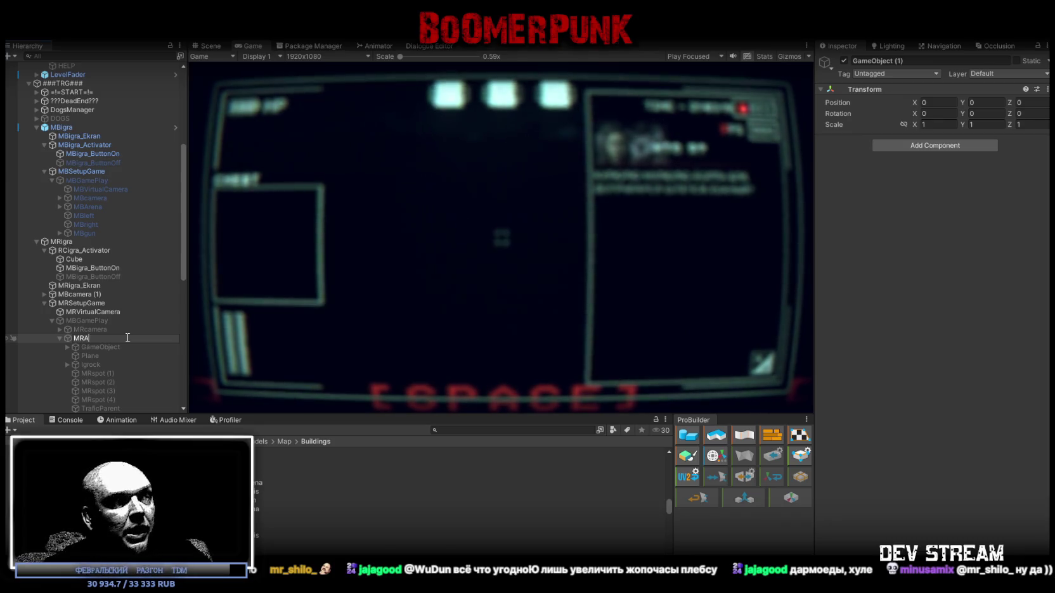
pyautogui.write('rena')
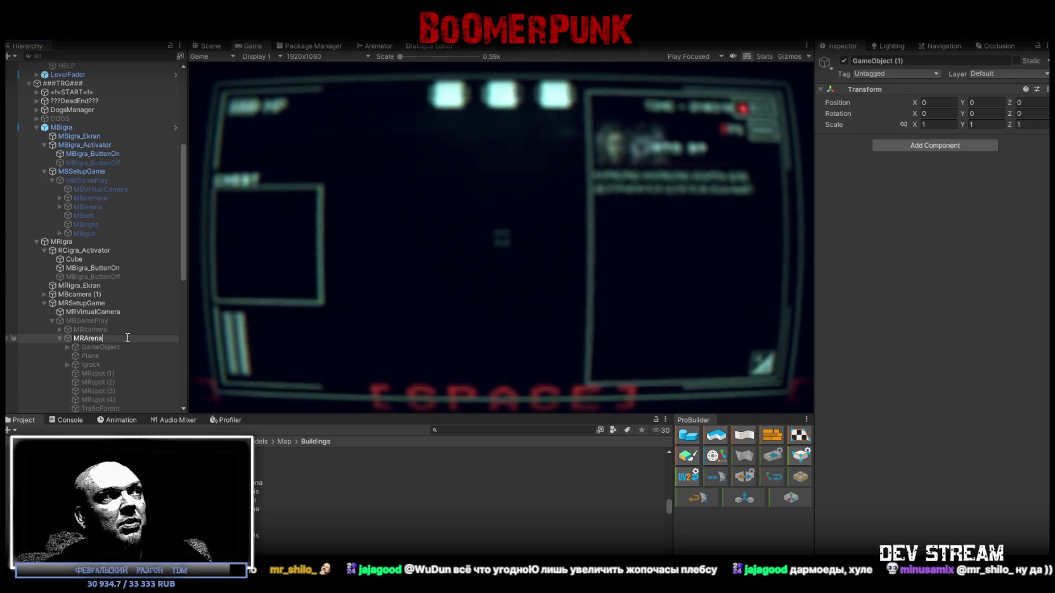
pyautogui.press('Return')
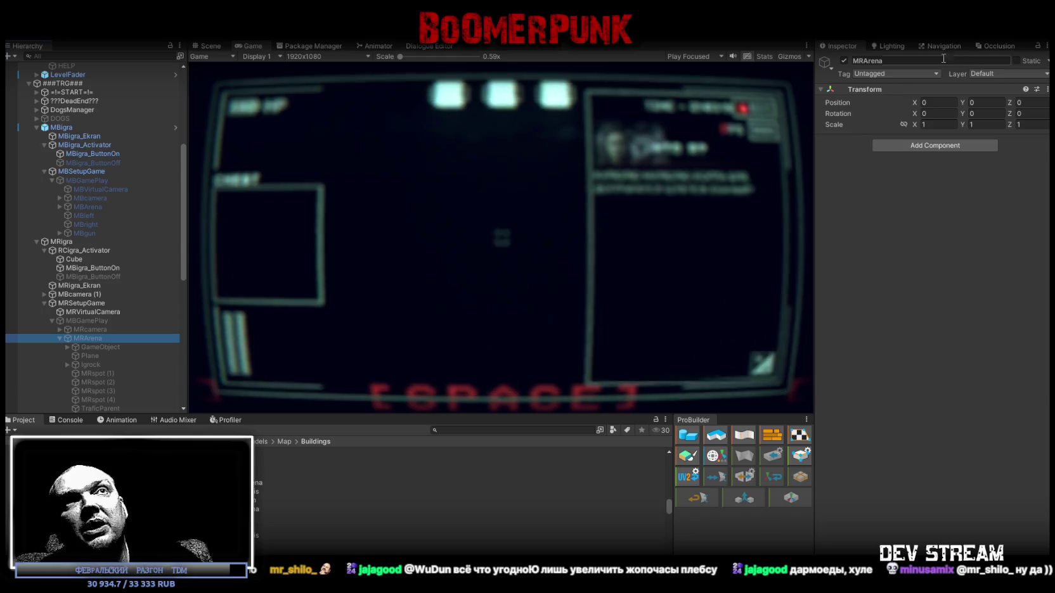
pyautogui.click(987, 74)
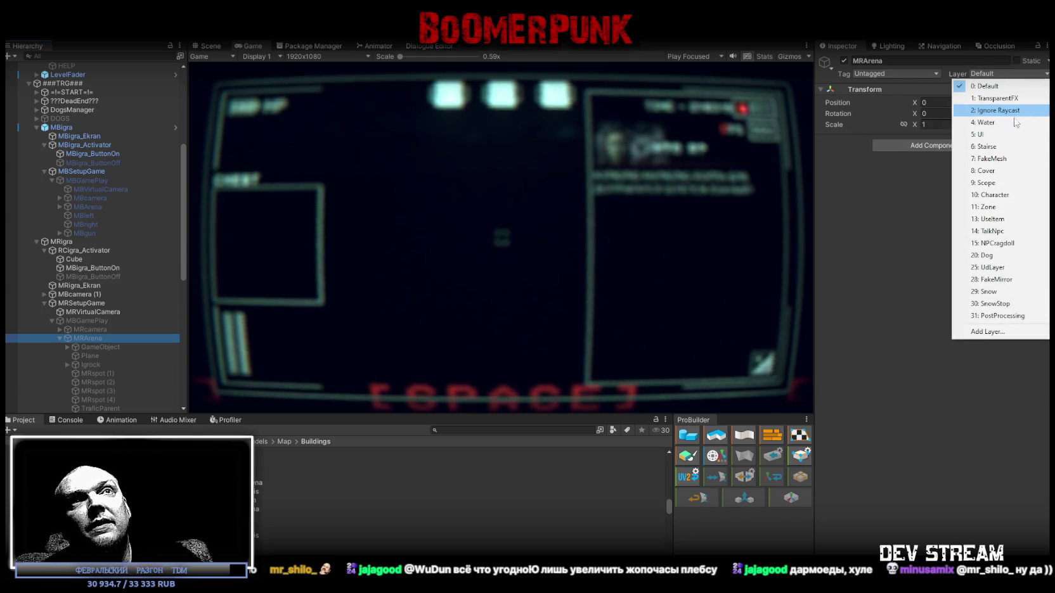
pyautogui.click(1002, 159)
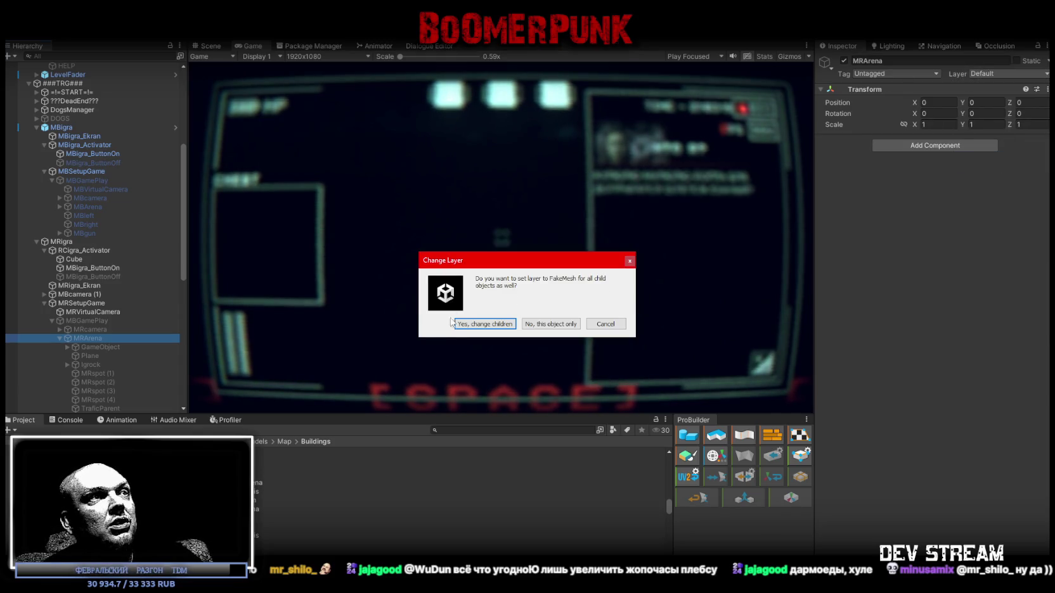
pyautogui.click(502, 325)
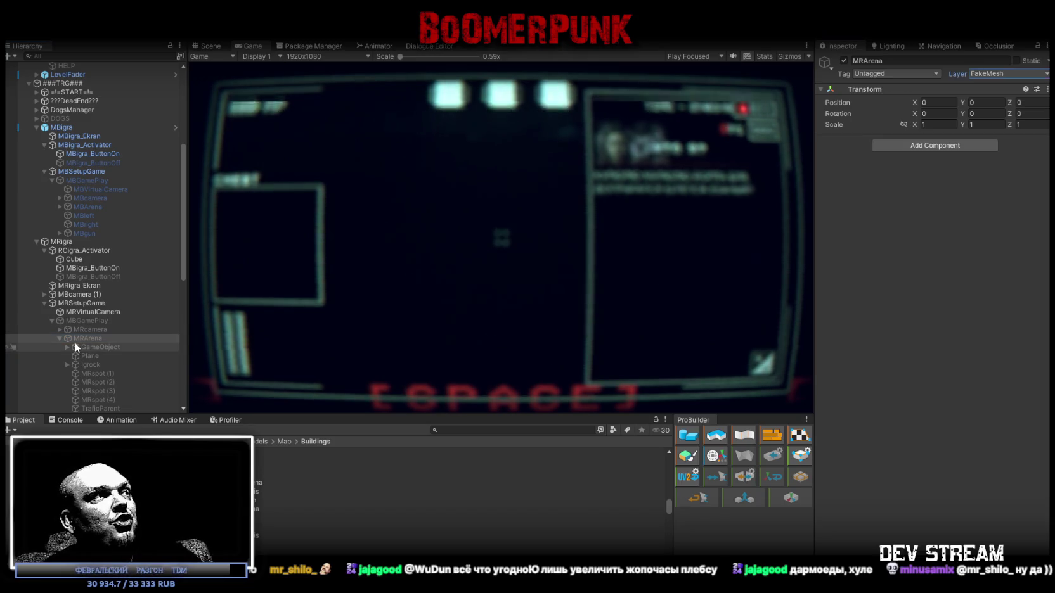
pyautogui.click(58, 338)
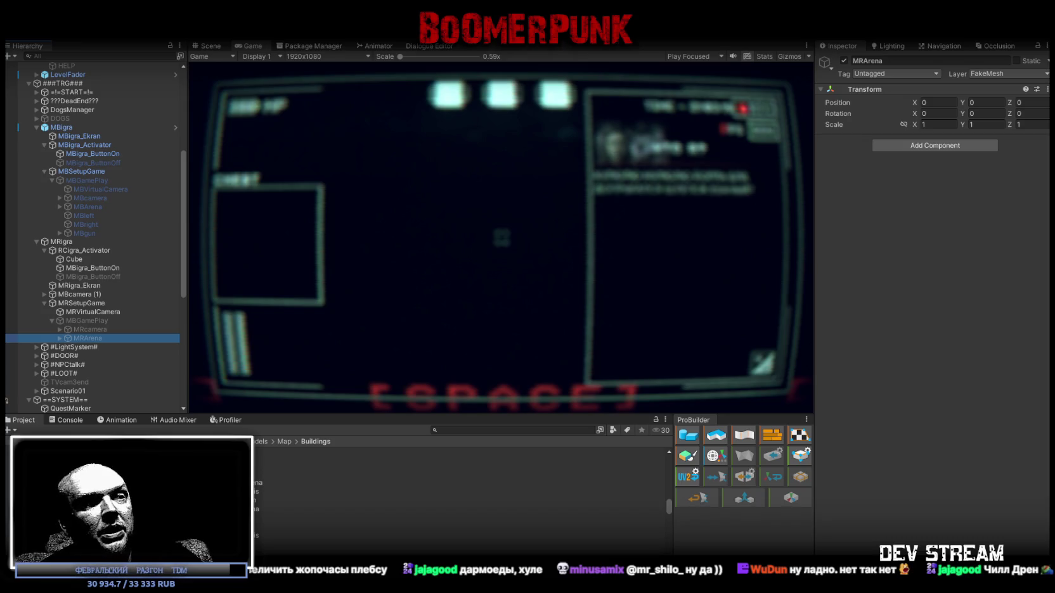
pyautogui.hotkey('alt', 'Tab')
# Maximize the browser window and read through the three-line taxi-texture prompt
pyautogui.moveTo(523, 95); pyautogui.dragTo(523, 68)
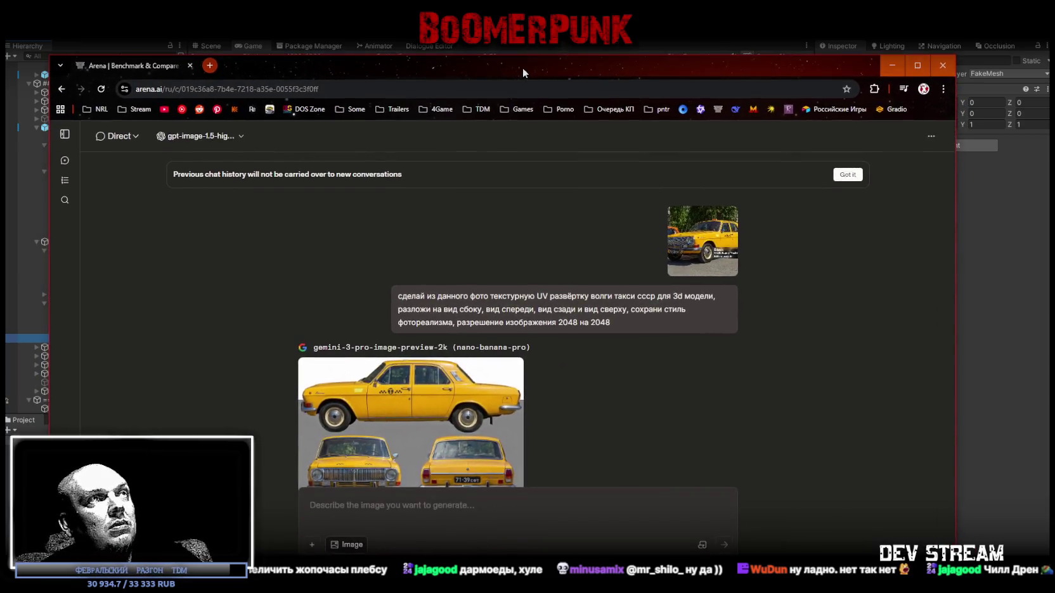
pyautogui.doubleClick(523, 67)
pyautogui.moveTo(432, 241); pyautogui.dragTo(745, 247)
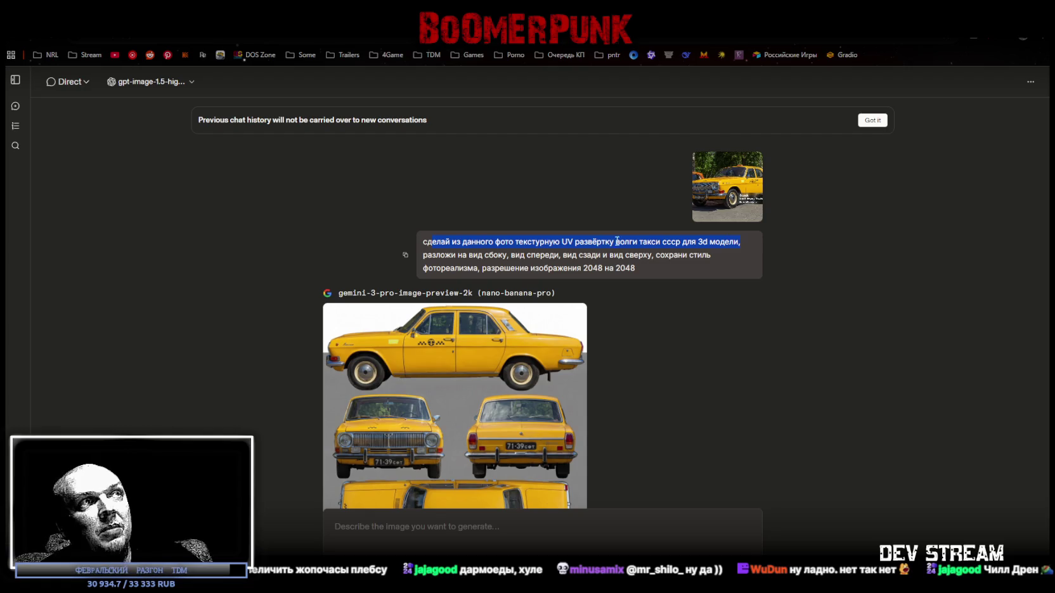
pyautogui.moveTo(432, 255); pyautogui.dragTo(660, 257)
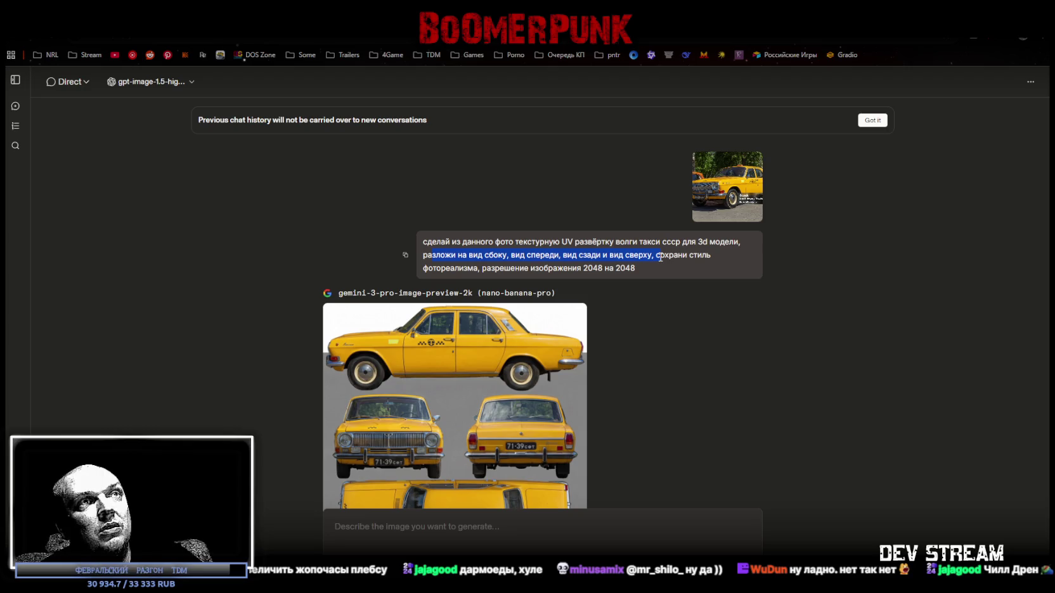
pyautogui.moveTo(424, 267); pyautogui.dragTo(581, 270)
pyautogui.click(619, 266)
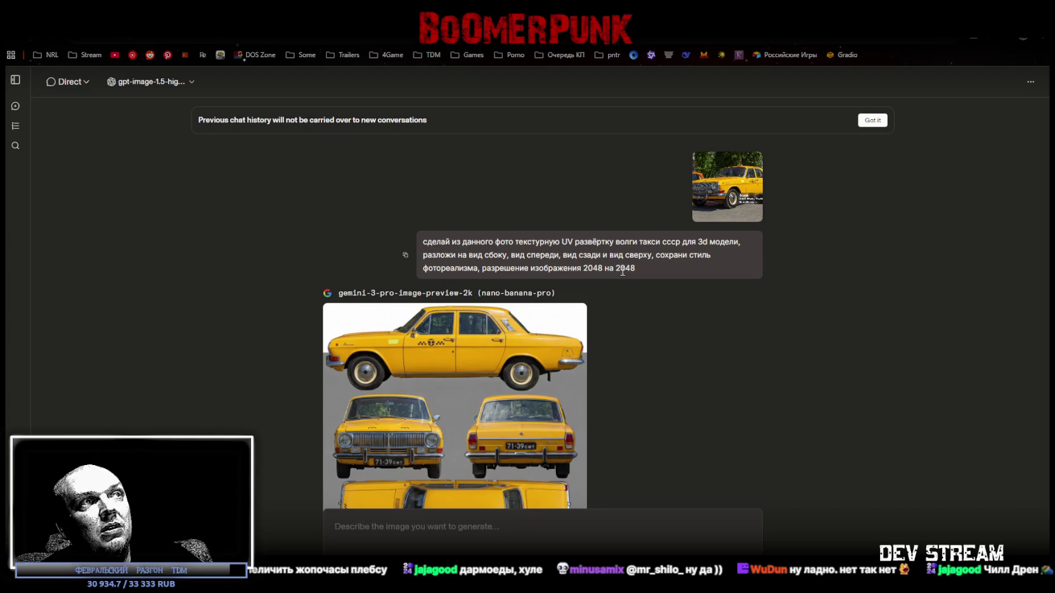
# Enlarge the uploaded taxi photo to inspect it, then close it
pyautogui.scroll(-1, 624, 253)
pyautogui.scroll(1, 623, 253)
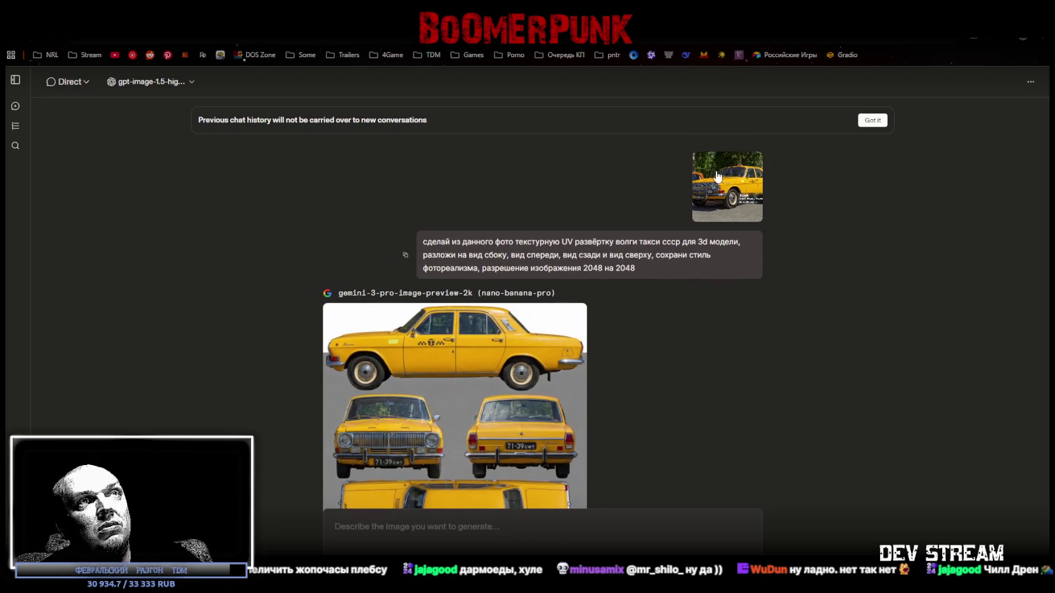
pyautogui.click(717, 176)
pyautogui.click(852, 225)
pyautogui.scroll(-1, 561, 287)
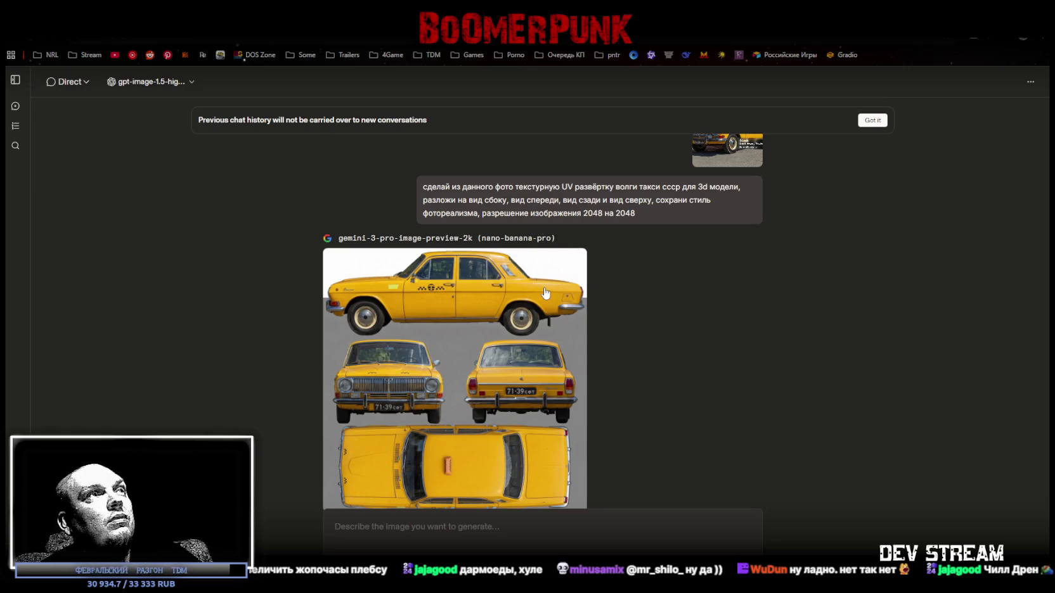
# Browse the list of available image models, then switch back to Unity
pyautogui.click(192, 82)
pyautogui.scroll(-1, 215, 244)
pyautogui.scroll(-3, 215, 244)
pyautogui.scroll(4, 219, 238)
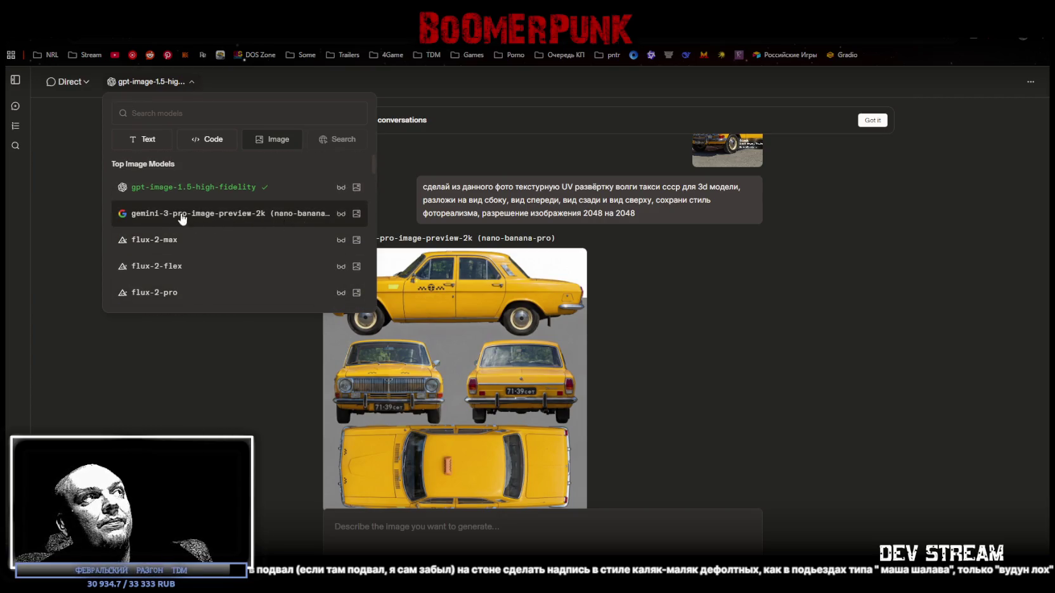
pyautogui.hotkey('alt', 'Tab')
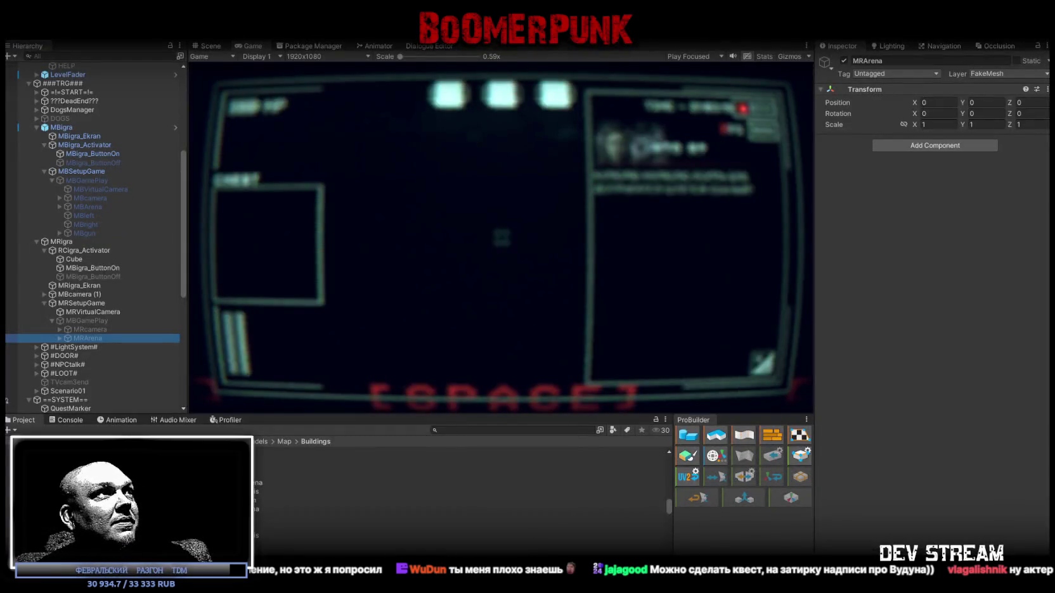
# Switch Unity from the running game view to the editable Scene view
pyautogui.click(208, 46)
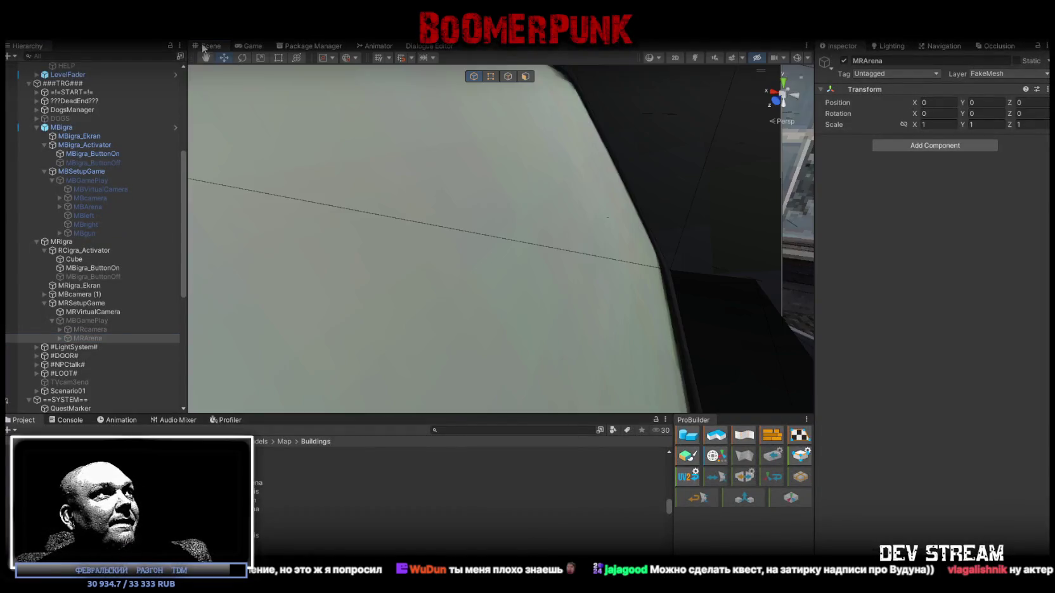
# Orbit to the Рюмочная kiosk, frame it via Rumka_Enter, and bring up RumkaBase's object menu
pyautogui.moveTo(514, 225)
pyautogui.mouseDown()
pyautogui.moveTo(291, 141)
pyautogui.moveTo(214, 90)
pyautogui.moveTo(444, 159)
pyautogui.moveTo(880, 180)
pyautogui.moveTo(826, 183)
pyautogui.moveTo(880, 236)
pyautogui.moveTo(963, 230)
pyautogui.moveTo(813, 254)
pyautogui.moveTo(1045, 221)
pyautogui.moveTo(241, 170)
pyautogui.moveTo(20, 181)
pyautogui.moveTo(884, 196)
pyautogui.moveTo(744, 234)
pyautogui.moveTo(733, 199)
pyautogui.moveTo(609, 237)
pyautogui.mouseUp()
pyautogui.click(577, 260)
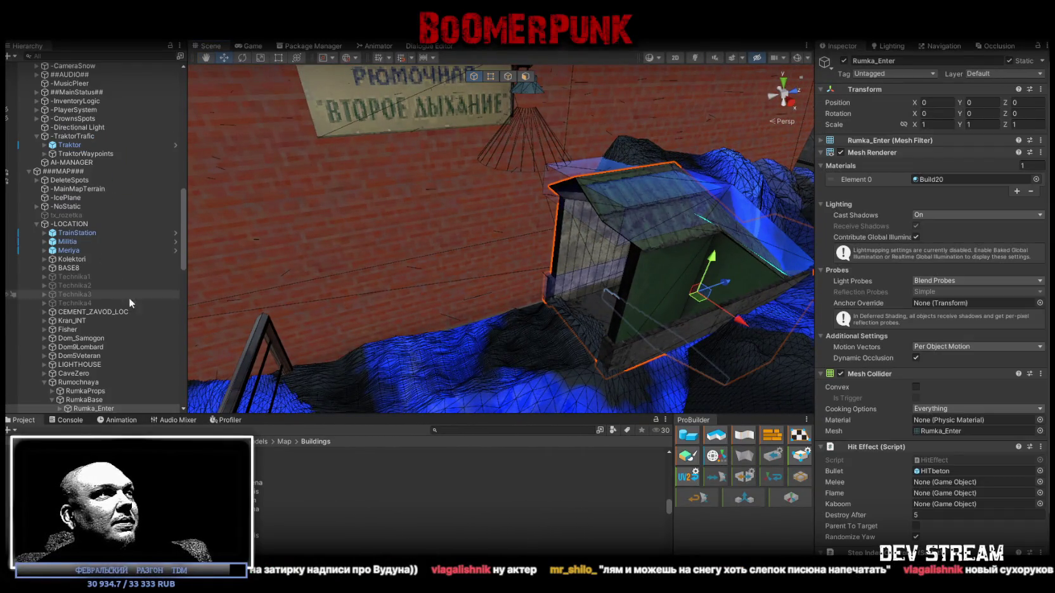
pyautogui.scroll(-3, 129, 297)
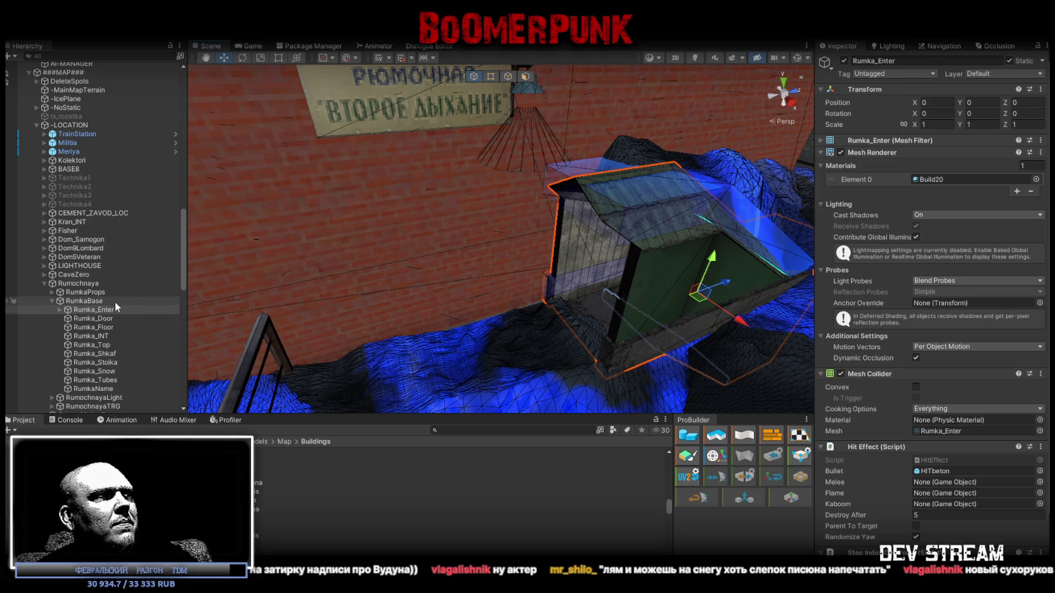
pyautogui.moveTo(367, 244)
pyautogui.mouseDown()
pyautogui.moveTo(518, 230)
pyautogui.moveTo(438, 225)
pyautogui.mouseUp()
pyautogui.press('f')
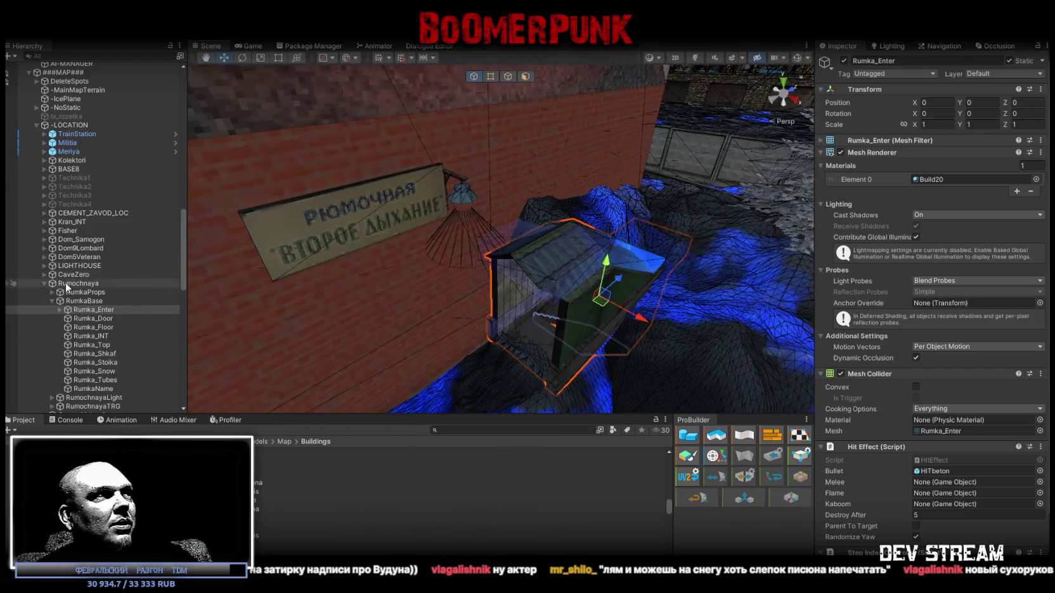
pyautogui.click(89, 301)
pyautogui.rightClick(88, 304)
# Add a cube under RumkaBase near the kiosk sign, scale it to 1 × 0.37464 × 2.2071, and start naming it
pyautogui.moveTo(91, 303)
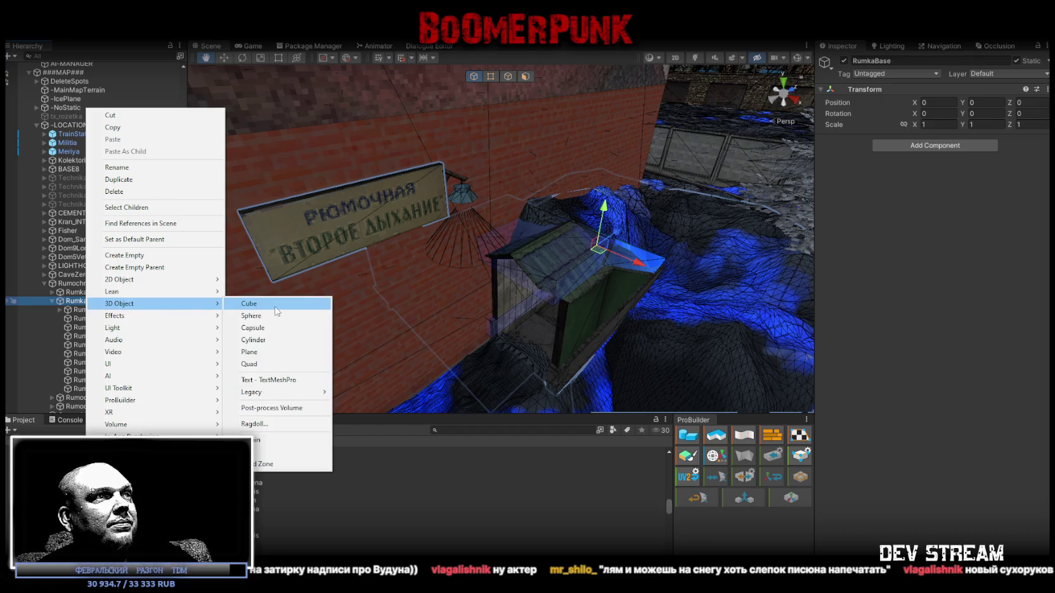
pyautogui.click(276, 306)
pyautogui.moveTo(601, 305)
pyautogui.mouseDown()
pyautogui.moveTo(515, 239)
pyautogui.moveTo(497, 266)
pyautogui.moveTo(608, 301)
pyautogui.moveTo(558, 256)
pyautogui.moveTo(438, 257)
pyautogui.moveTo(501, 260)
pyautogui.mouseUp()
pyautogui.press('r')
pyautogui.moveTo(431, 261)
pyautogui.mouseDown()
pyautogui.moveTo(377, 282)
pyautogui.moveTo(390, 274)
pyautogui.mouseUp()
pyautogui.moveTo(454, 230); pyautogui.dragTo(455, 256)
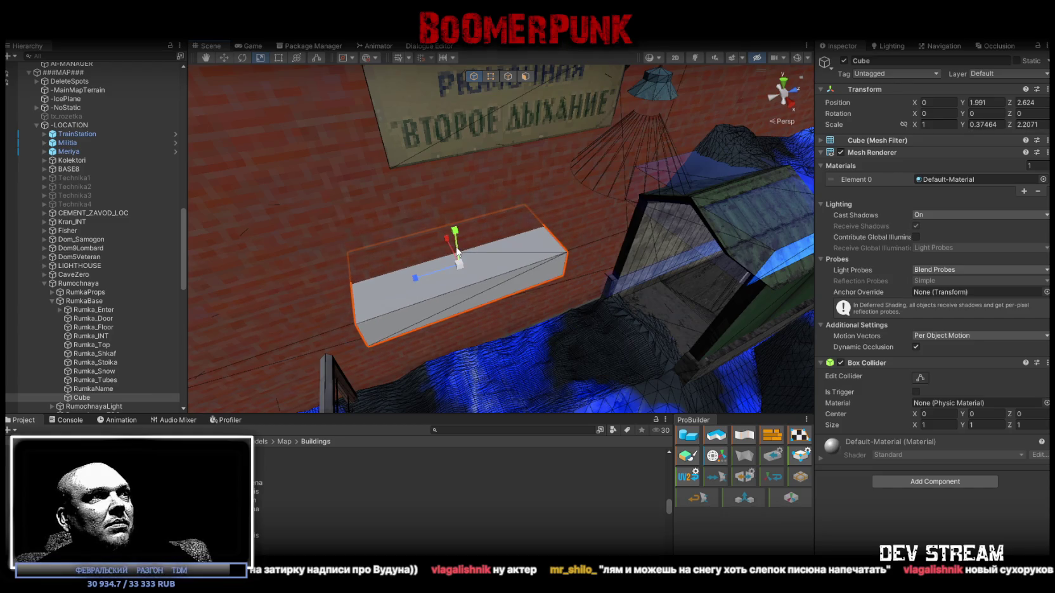
pyautogui.click(891, 61)
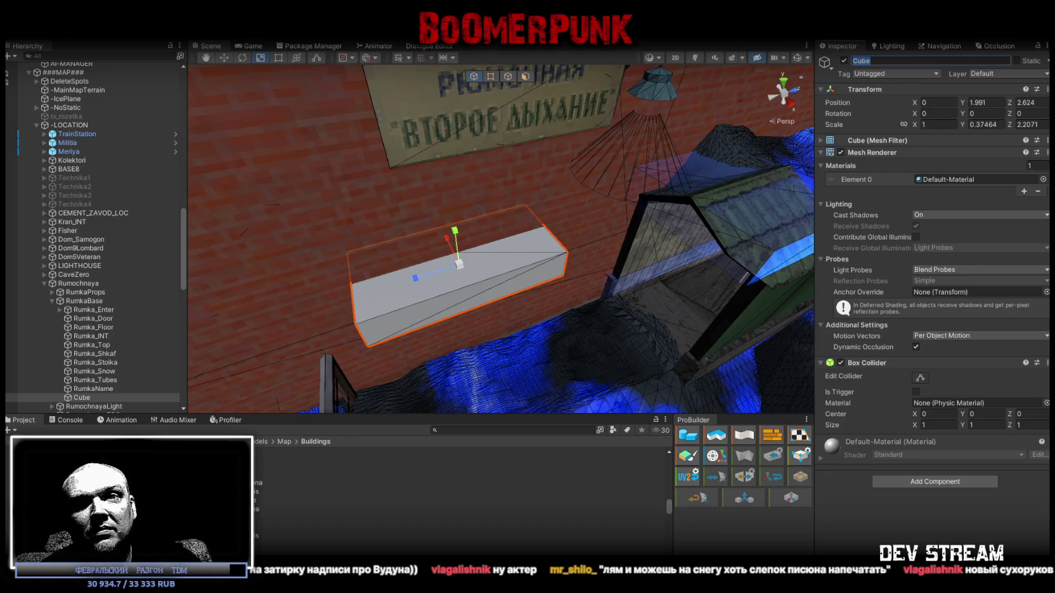
pyautogui.write('Будун')
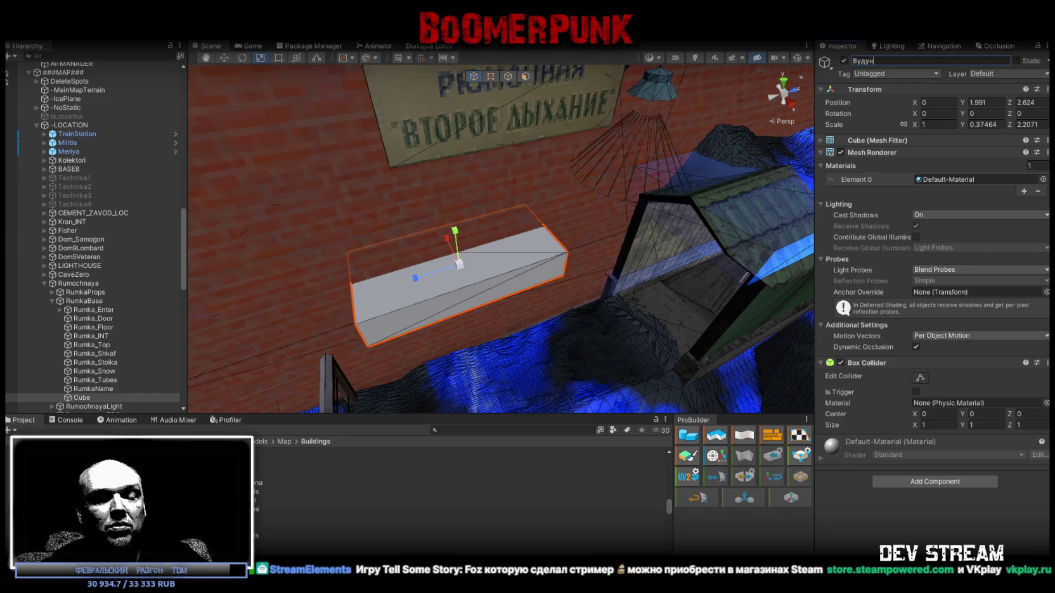
pyautogui.write(' тут')
# Correct the cube's name to 'Вудун тут был'
pyautogui.press('BackSpace')
pyautogui.press('BackSpace')
pyautogui.write('ут был')
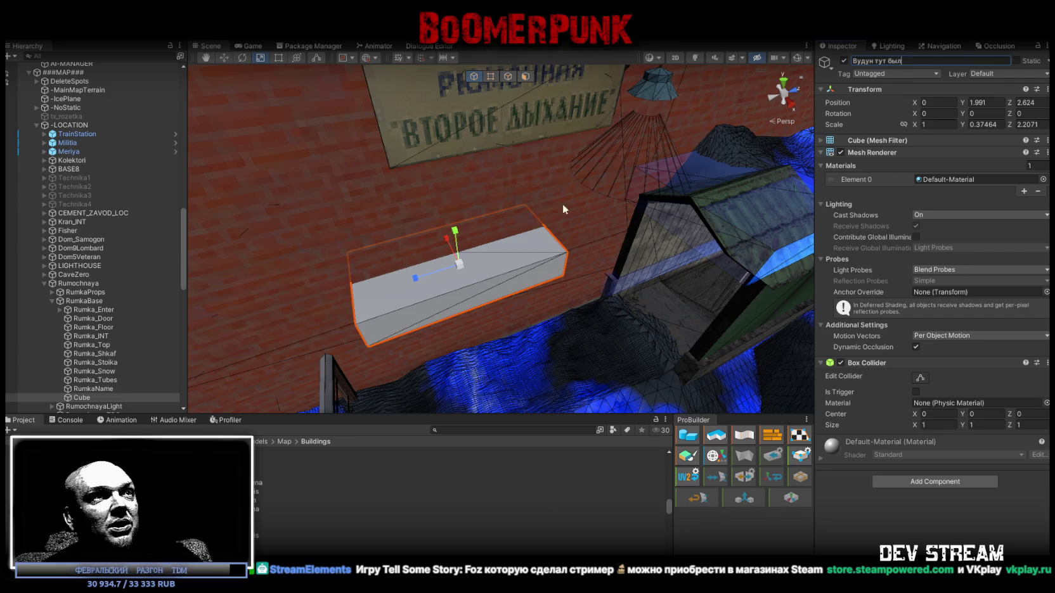
pyautogui.press('Return')
# Make the box taller (Y 0.8783435), tilt it −17.484° on X, and move it below the sign
pyautogui.scroll(3, 507, 203)
pyautogui.moveTo(418, 219); pyautogui.dragTo(426, 168)
pyautogui.press('e')
pyautogui.moveTo(434, 218); pyautogui.dragTo(458, 212)
pyautogui.press('w')
pyautogui.moveTo(431, 245); pyautogui.dragTo(477, 253)
pyautogui.moveTo(539, 293)
pyautogui.mouseDown()
pyautogui.moveTo(649, 307)
pyautogui.moveTo(755, 279)
pyautogui.mouseUp()
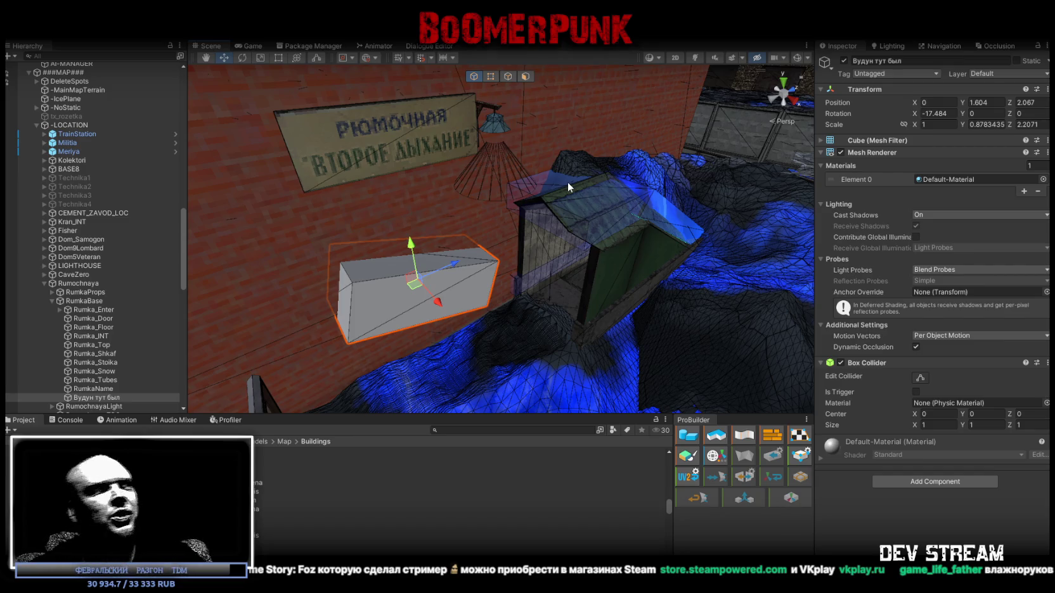
# Thin the box to X scale 0.18956 to make a flat slab
pyautogui.moveTo(431, 211); pyautogui.dragTo(509, 295)
pyautogui.press('r')
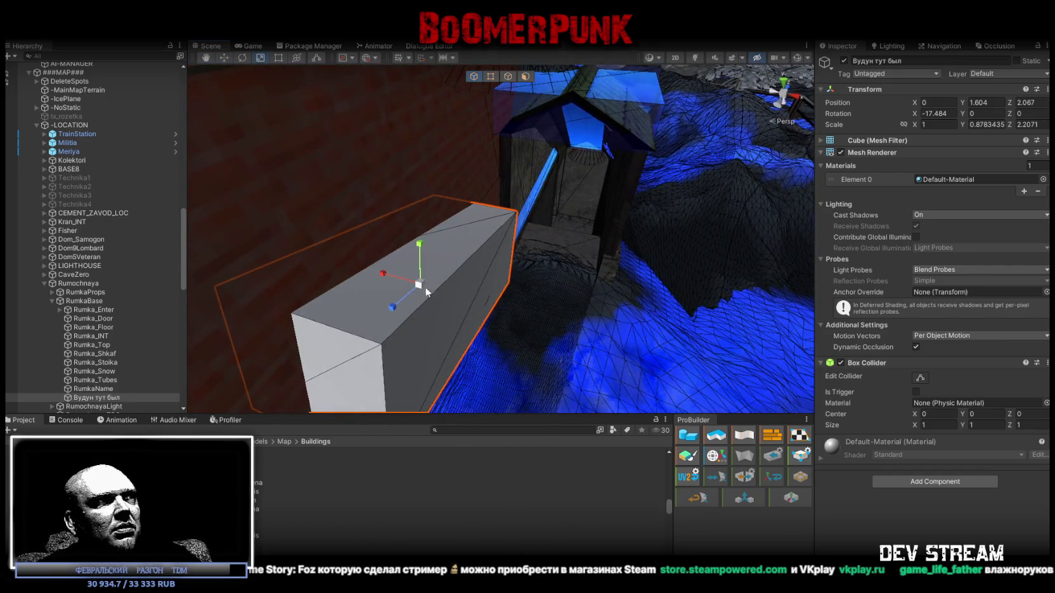
pyautogui.moveTo(387, 274)
pyautogui.mouseDown()
pyautogui.moveTo(569, 289)
pyautogui.moveTo(412, 266)
pyautogui.mouseUp()
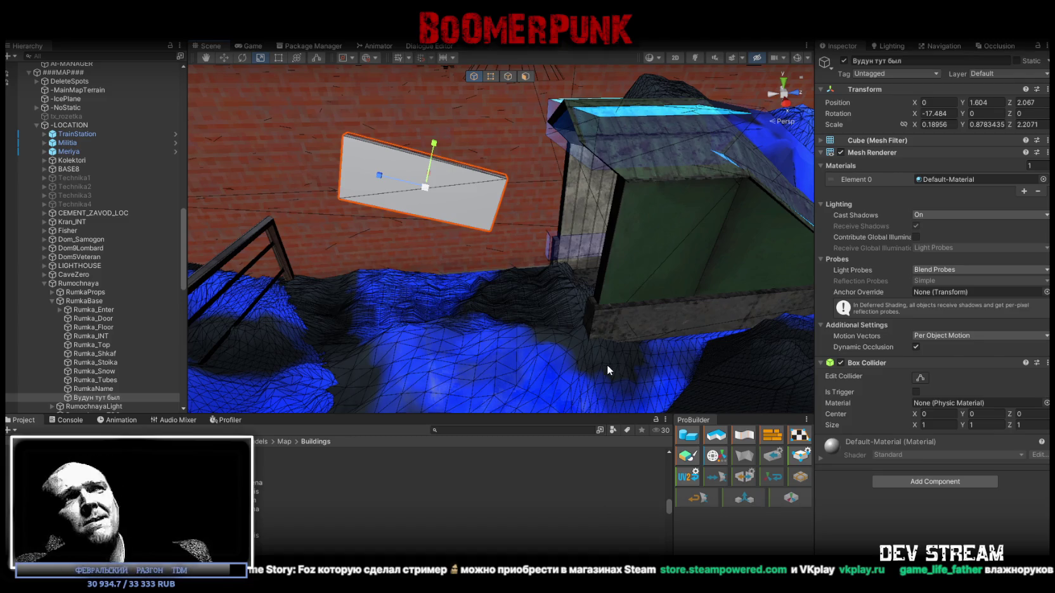
# Raise the slab up the brick wall under the sign and tilt it to −8.038° on X
pyautogui.moveTo(580, 353)
pyautogui.mouseDown()
pyautogui.moveTo(561, 287)
pyautogui.moveTo(488, 207)
pyautogui.mouseUp()
pyautogui.press('w')
pyautogui.moveTo(446, 170); pyautogui.dragTo(447, 152)
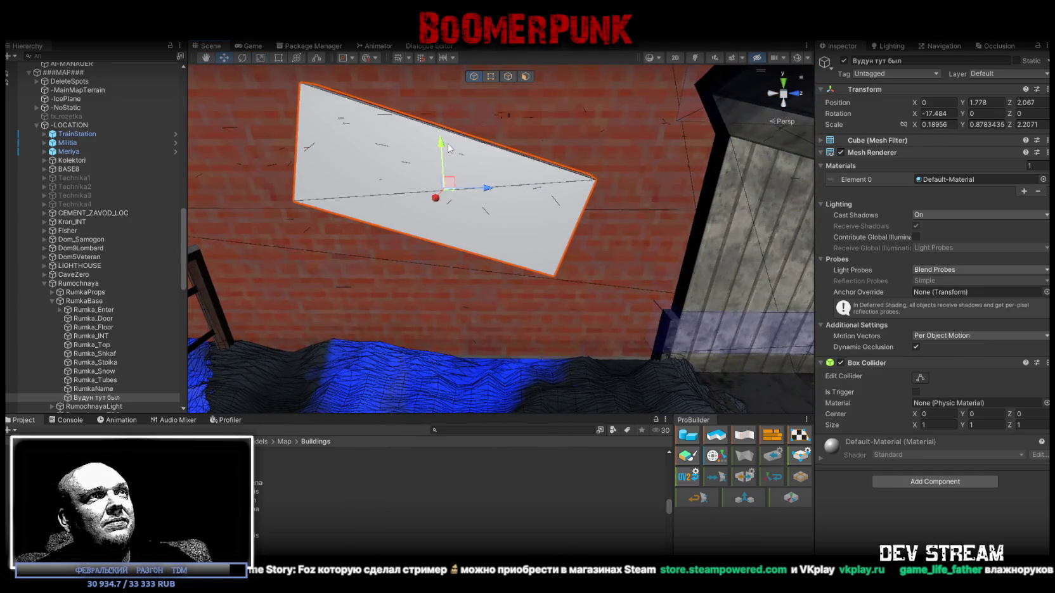
pyautogui.press('f')
pyautogui.press('e')
pyautogui.moveTo(489, 182)
pyautogui.mouseDown()
pyautogui.moveTo(497, 188)
pyautogui.moveTo(497, 168)
pyautogui.mouseUp()
pyautogui.press('w')
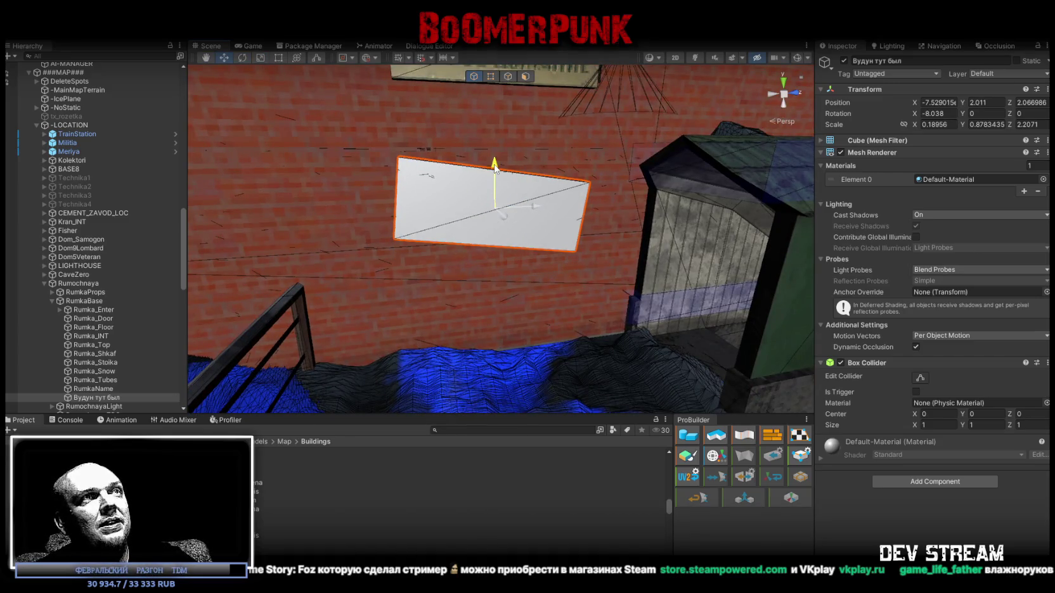
pyautogui.scroll(-10, 498, 169)
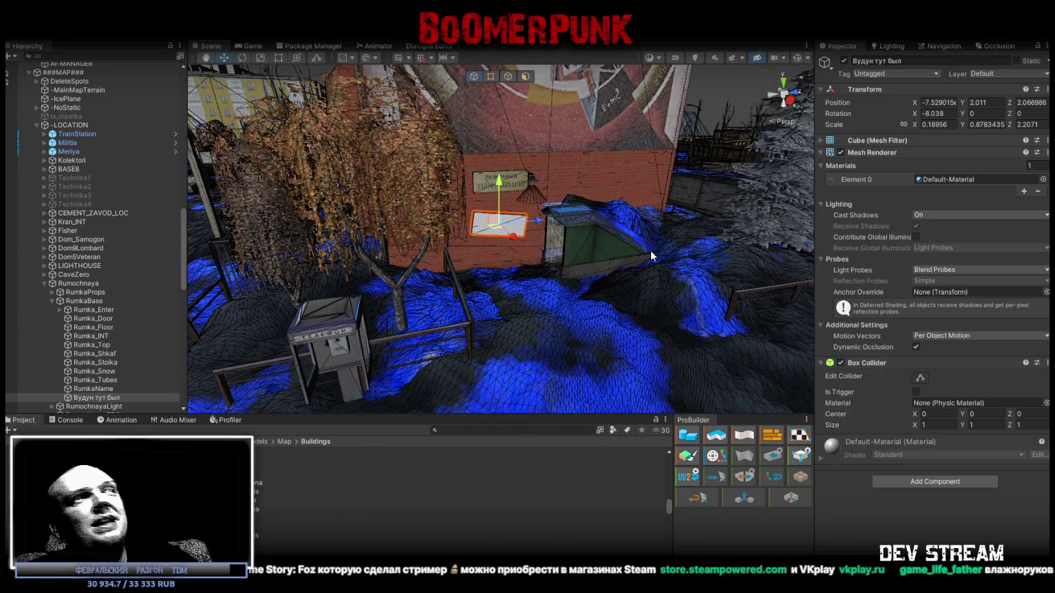
pyautogui.moveTo(613, 236)
pyautogui.mouseDown()
pyautogui.moveTo(602, 347)
pyautogui.moveTo(627, 346)
pyautogui.moveTo(618, 338)
pyautogui.mouseUp()
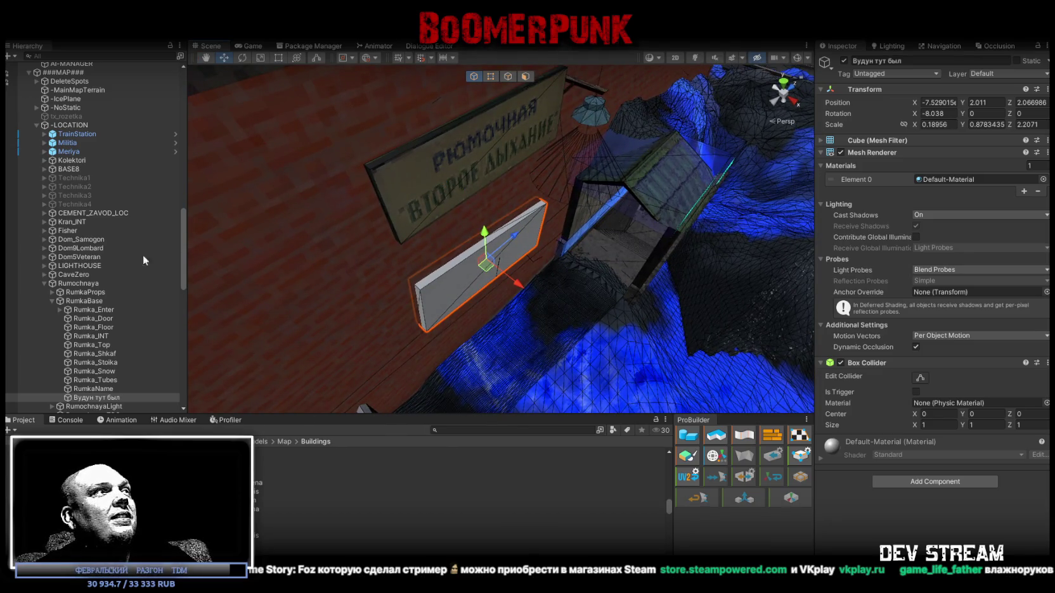
pyautogui.moveTo(380, 241)
pyautogui.mouseDown()
pyautogui.moveTo(768, 167)
pyautogui.moveTo(468, 228)
pyautogui.moveTo(571, 166)
pyautogui.moveTo(484, 277)
pyautogui.mouseUp()
# Select the entrance door and the red arcade machine MRigra in the arcade room
pyautogui.click(484, 277)
pyautogui.click(484, 272)
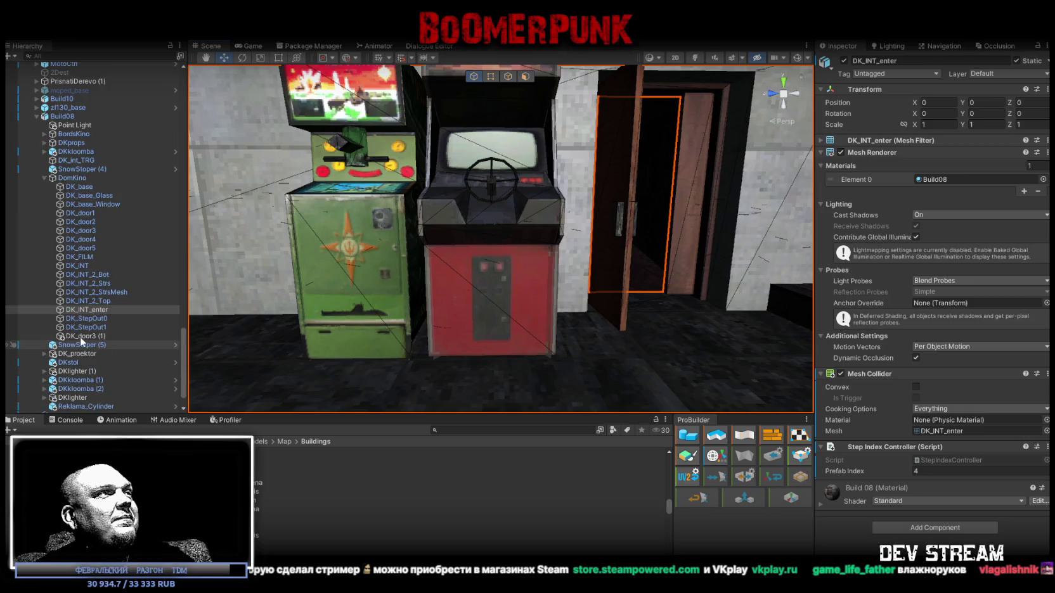
pyautogui.click(547, 290)
pyautogui.click(503, 255)
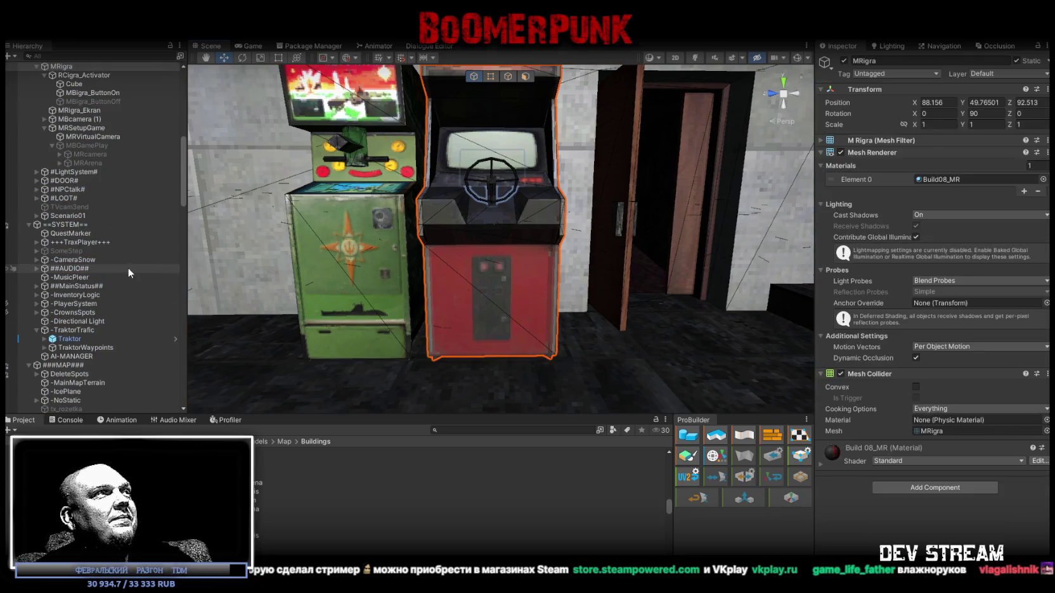
pyautogui.scroll(5, 128, 268)
# Frame MRSetupGame and check the MBGamePlay and MRArena transforms (position 0, 0, 0, scale 1)
pyautogui.doubleClick(78, 293)
pyautogui.moveTo(441, 212); pyautogui.dragTo(445, 244)
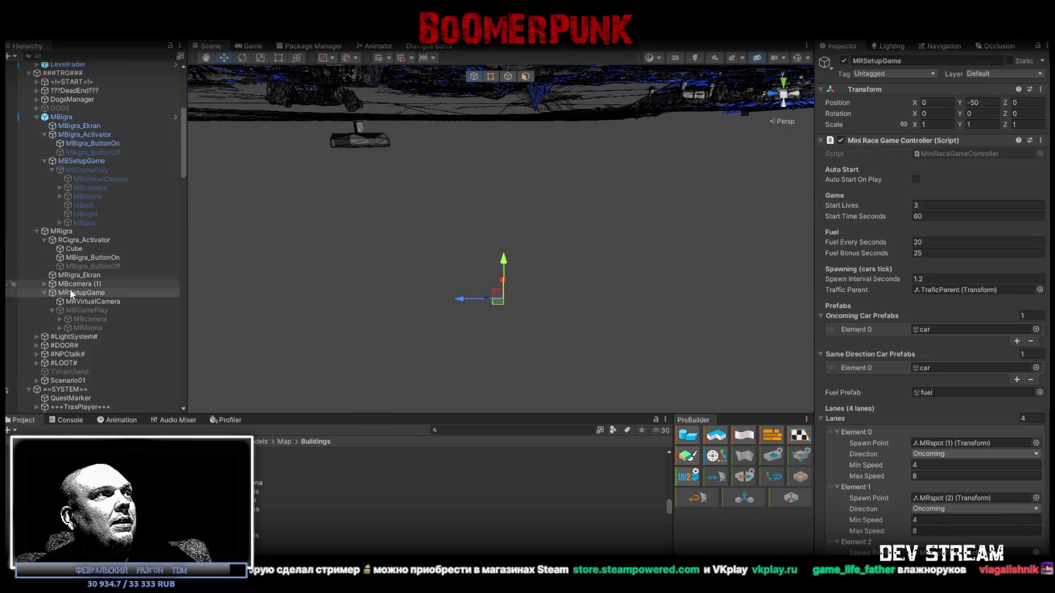
pyautogui.click(83, 310)
pyautogui.click(84, 326)
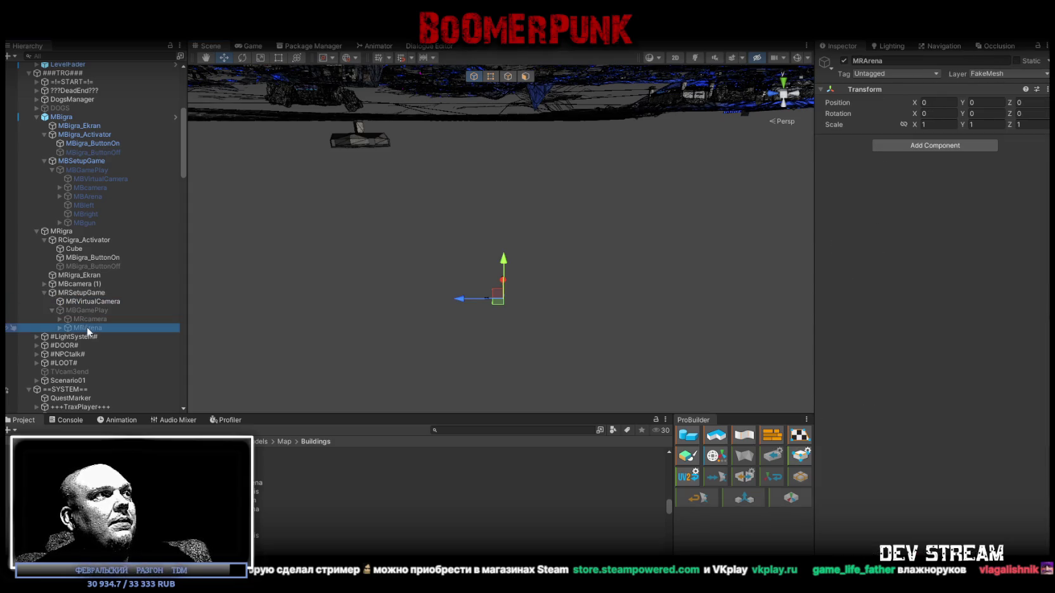
pyautogui.click(79, 309)
pyautogui.moveTo(473, 183)
pyautogui.mouseDown()
pyautogui.moveTo(473, 153)
pyautogui.moveTo(493, 246)
pyautogui.moveTo(481, 179)
pyautogui.moveTo(544, 185)
pyautogui.mouseUp()
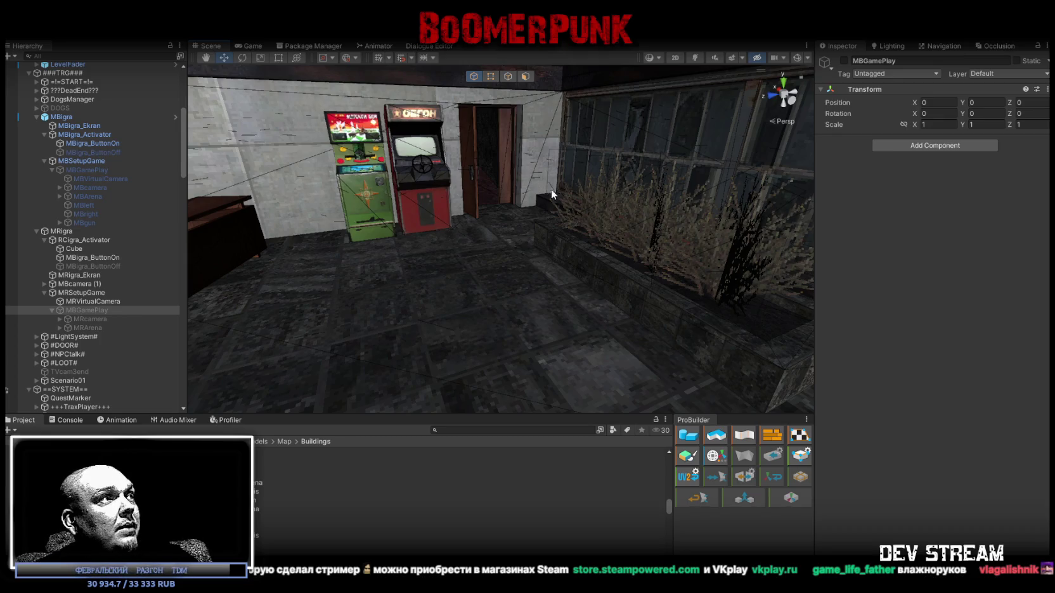
# Review MRcamera and MRVirtualCamera settings, then parent MRVirtualCamera under MBGamePlay
pyautogui.click(84, 318)
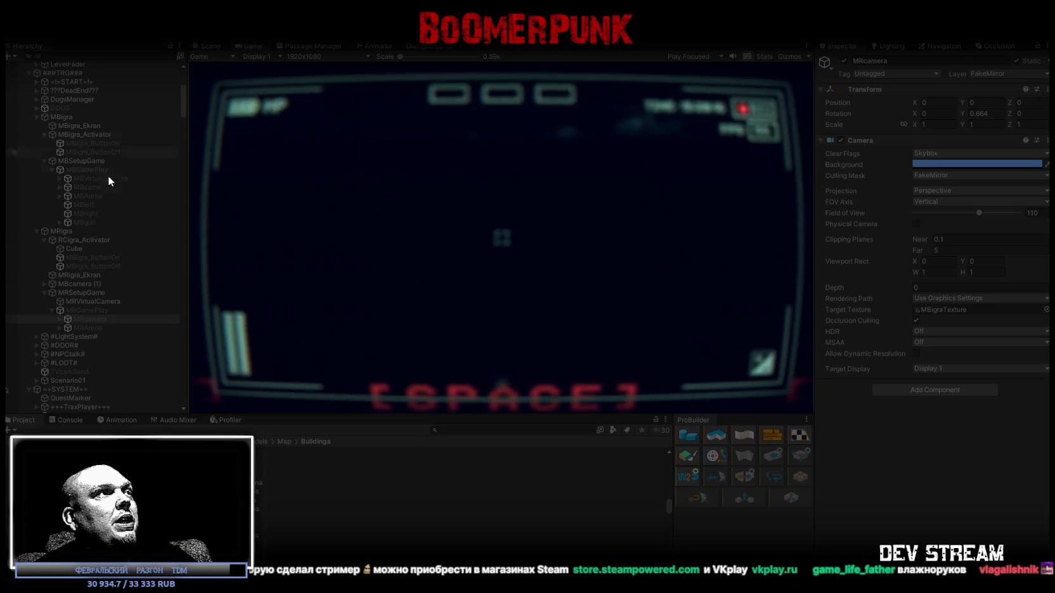
pyautogui.click(89, 302)
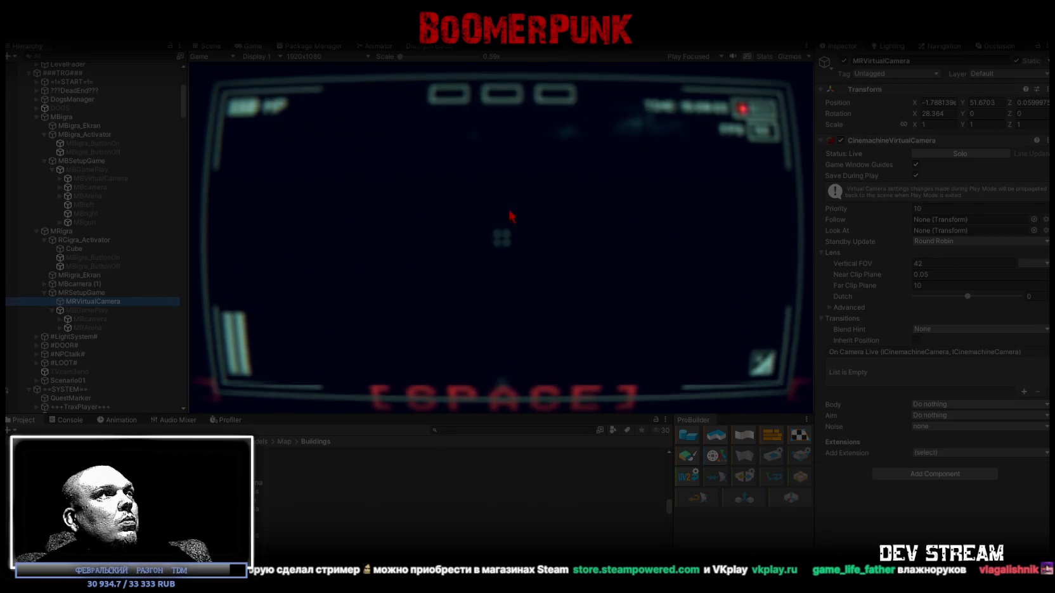
pyautogui.moveTo(88, 303); pyautogui.dragTo(86, 312)
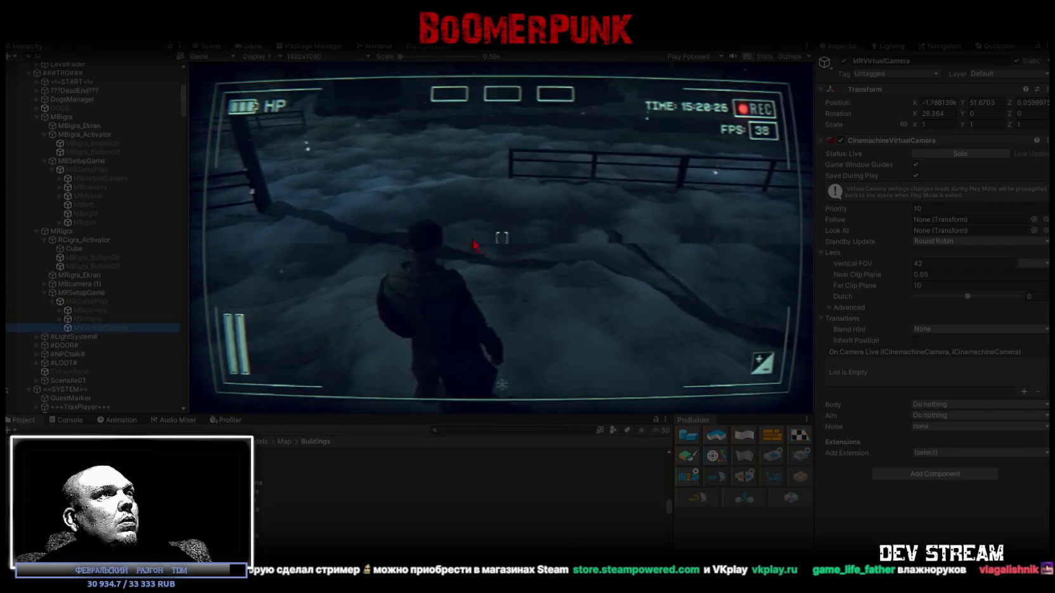
# Test in a maximized Game view by walking to the arcade and starting the race, then return to Scene
pyautogui.doubleClick(249, 47)
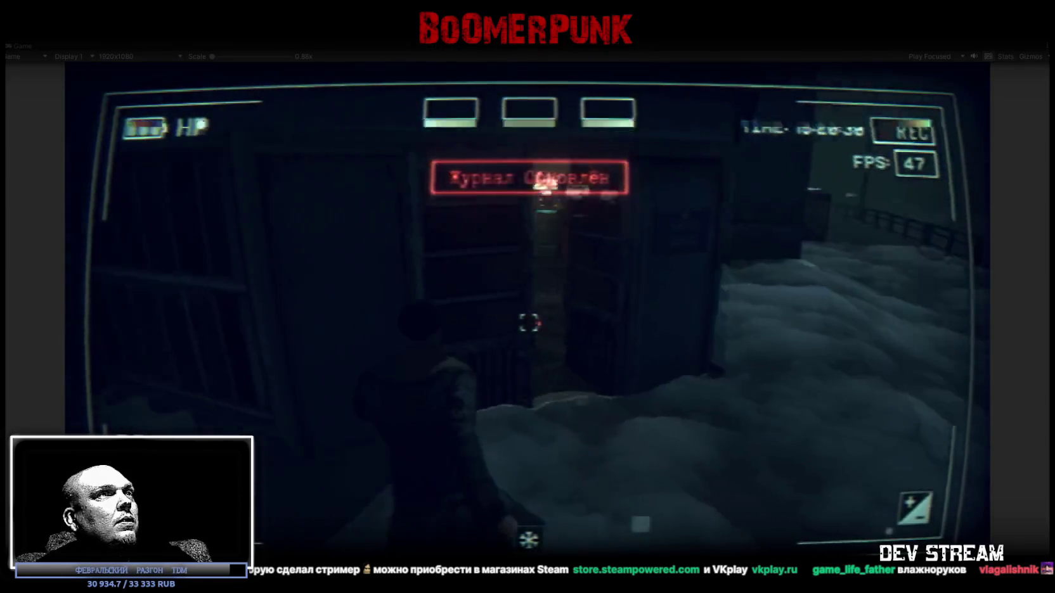
pyautogui.press('w')
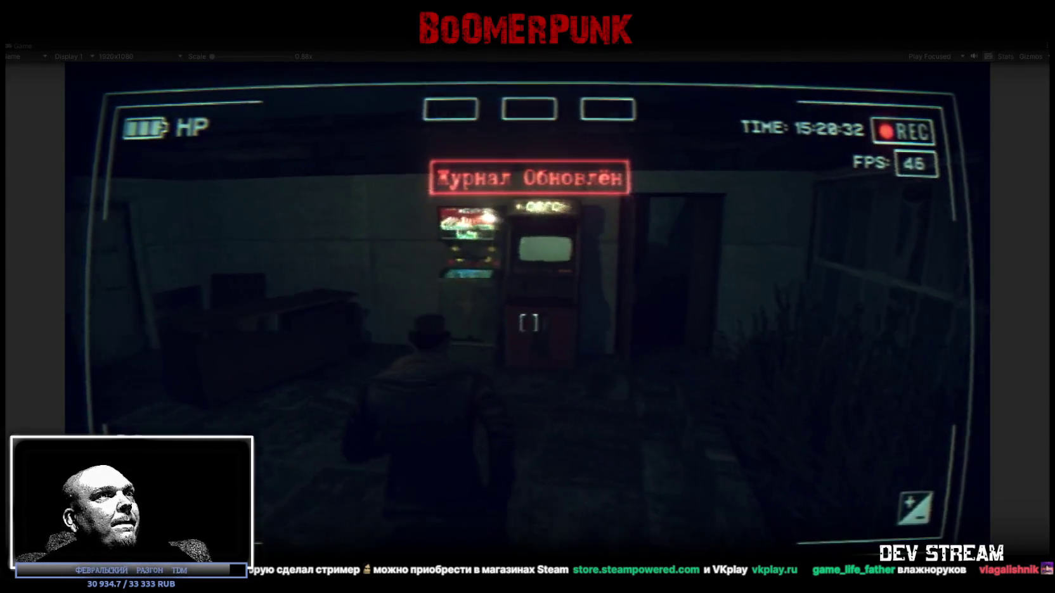
pyautogui.press('e')
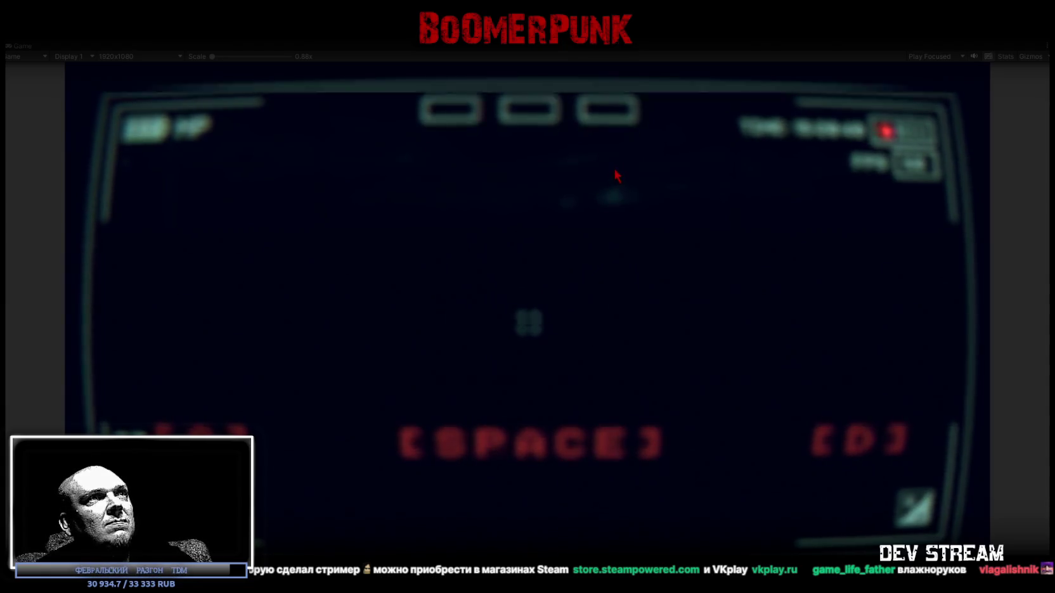
pyautogui.doubleClick(19, 50)
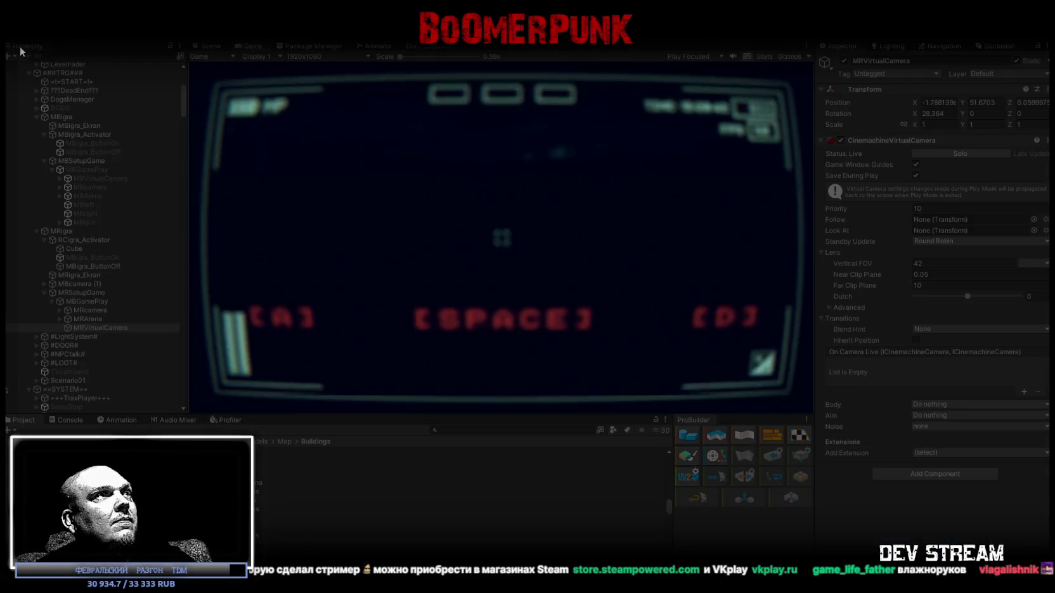
pyautogui.click(203, 46)
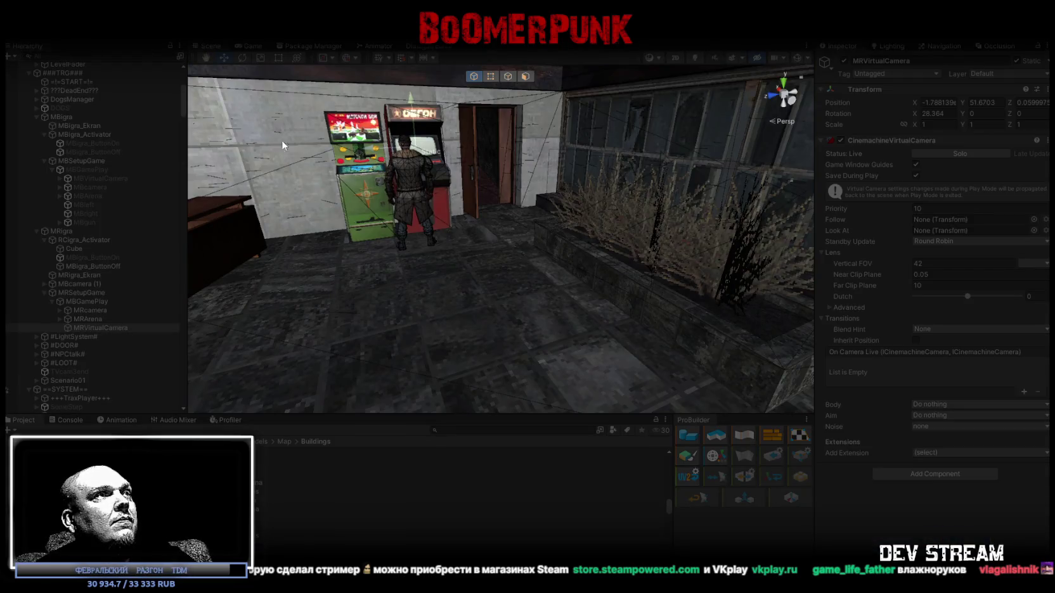
# Expand MRArena, frame its GameObject, and inspect MRcamera, TraficParent and MBGamePlay
pyautogui.click(59, 318)
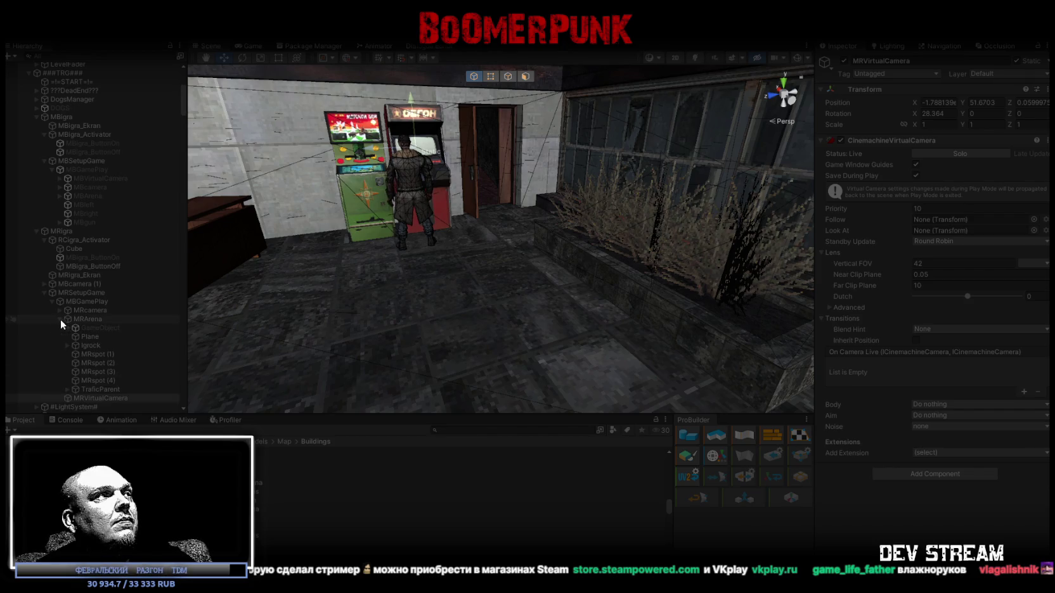
pyautogui.doubleClick(97, 327)
pyautogui.moveTo(418, 267)
pyautogui.mouseDown()
pyautogui.moveTo(393, 254)
pyautogui.moveTo(471, 276)
pyautogui.moveTo(573, 278)
pyautogui.moveTo(558, 280)
pyautogui.mouseUp()
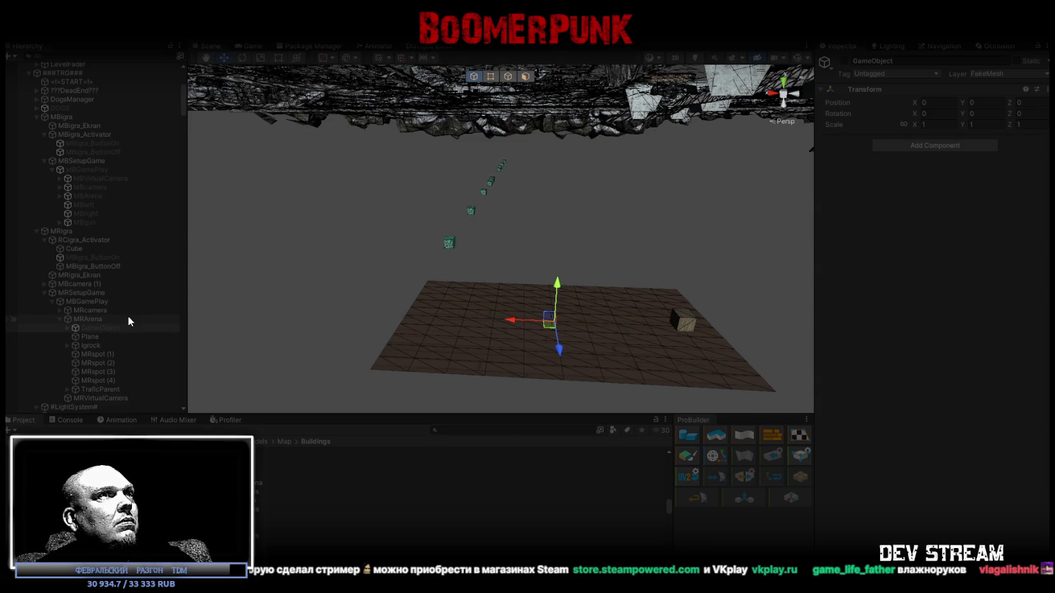
pyautogui.click(95, 320)
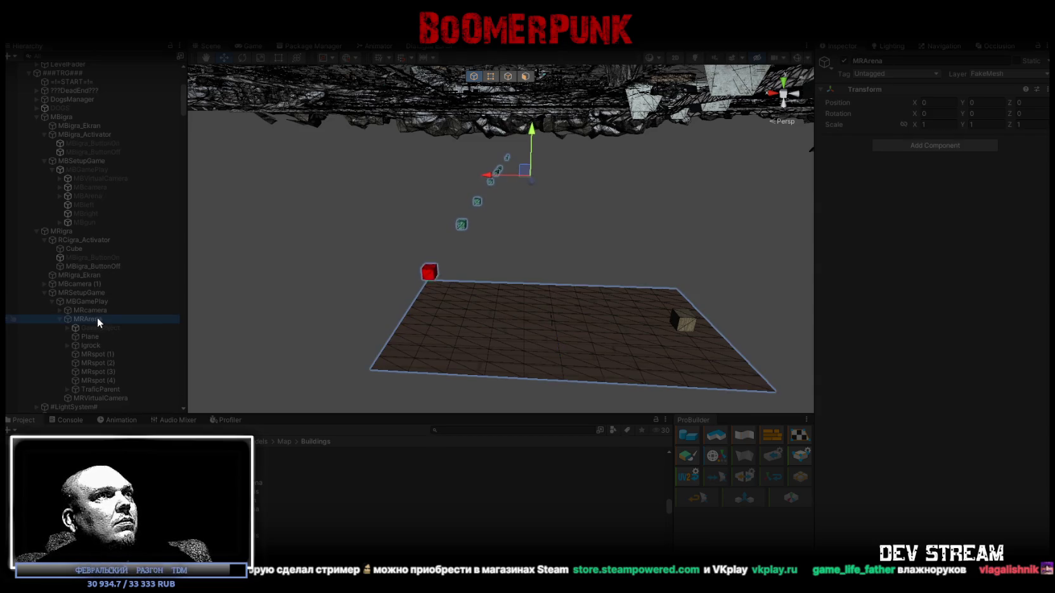
pyautogui.click(89, 311)
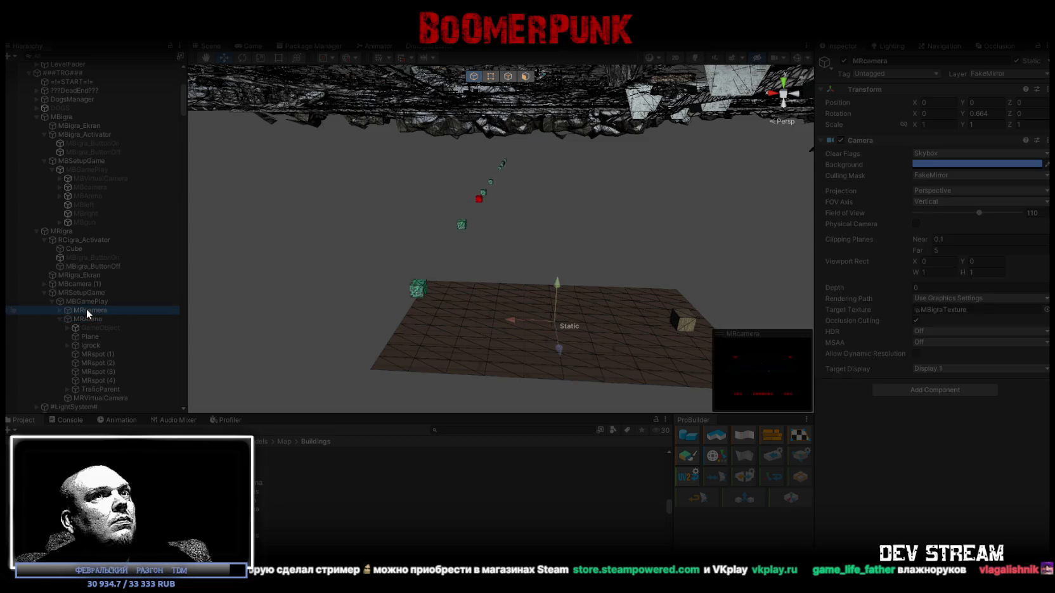
pyautogui.click(87, 390)
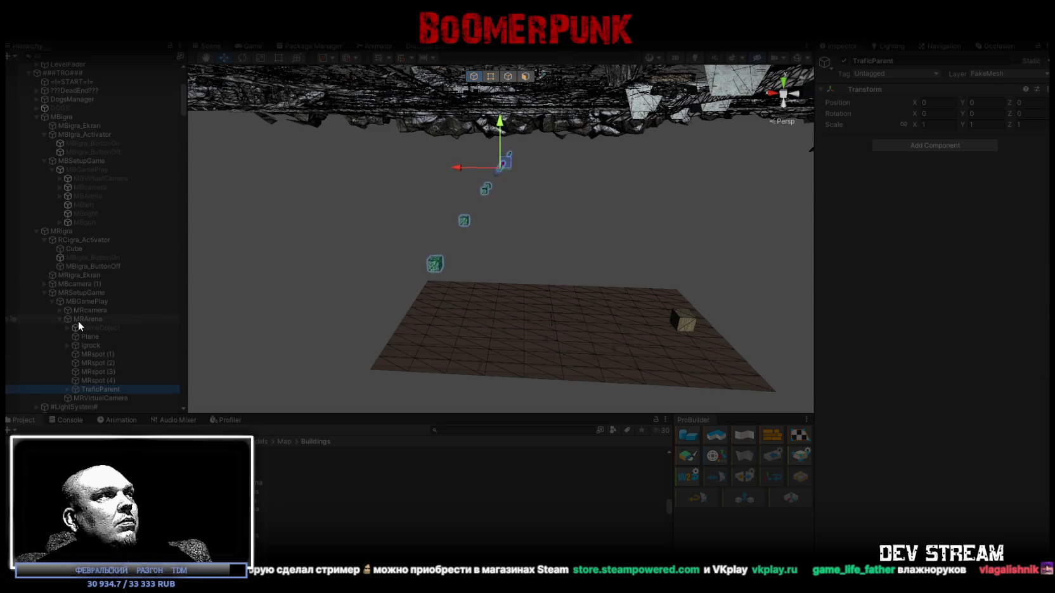
pyautogui.click(82, 302)
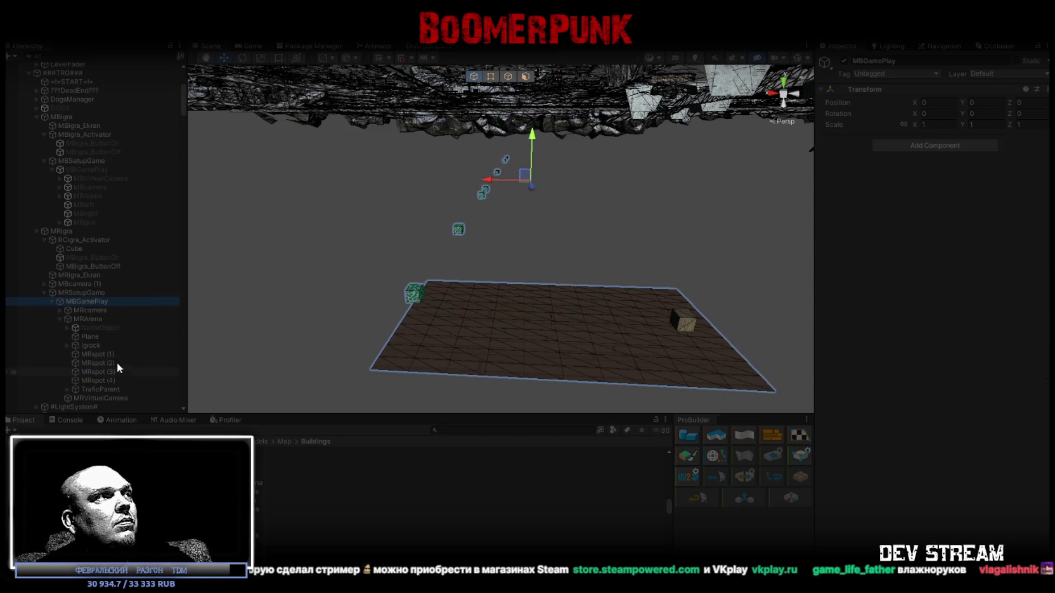
# Review MRSetupGame's race controller (3 lives, 60 seconds), then expand the arena's car and fuel objects
pyautogui.click(86, 293)
pyautogui.scroll(-5, 916, 336)
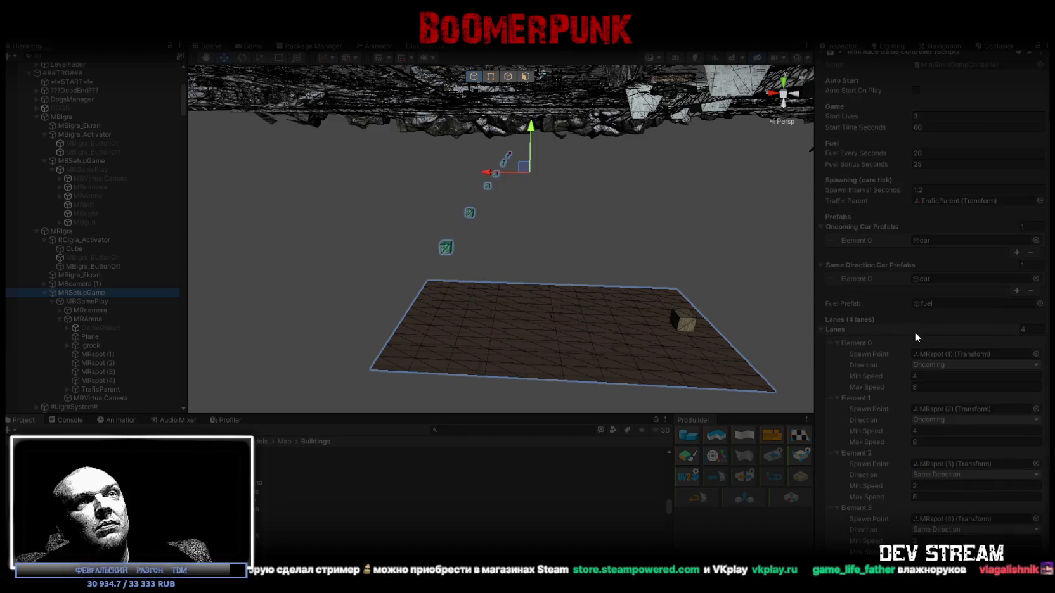
pyautogui.scroll(-5, 914, 332)
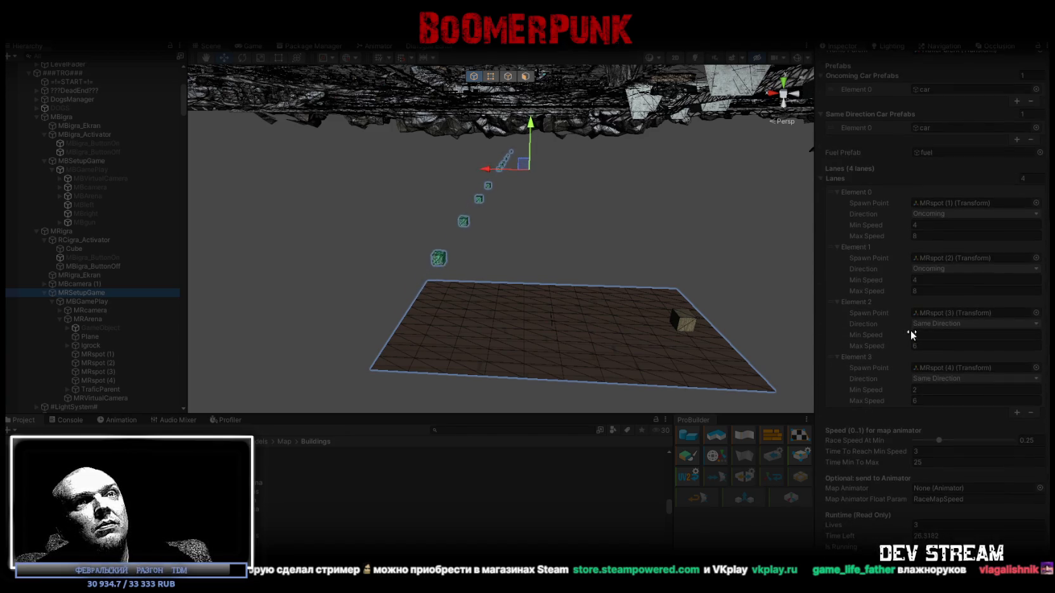
pyautogui.scroll(5, 930, 286)
pyautogui.scroll(3, 930, 288)
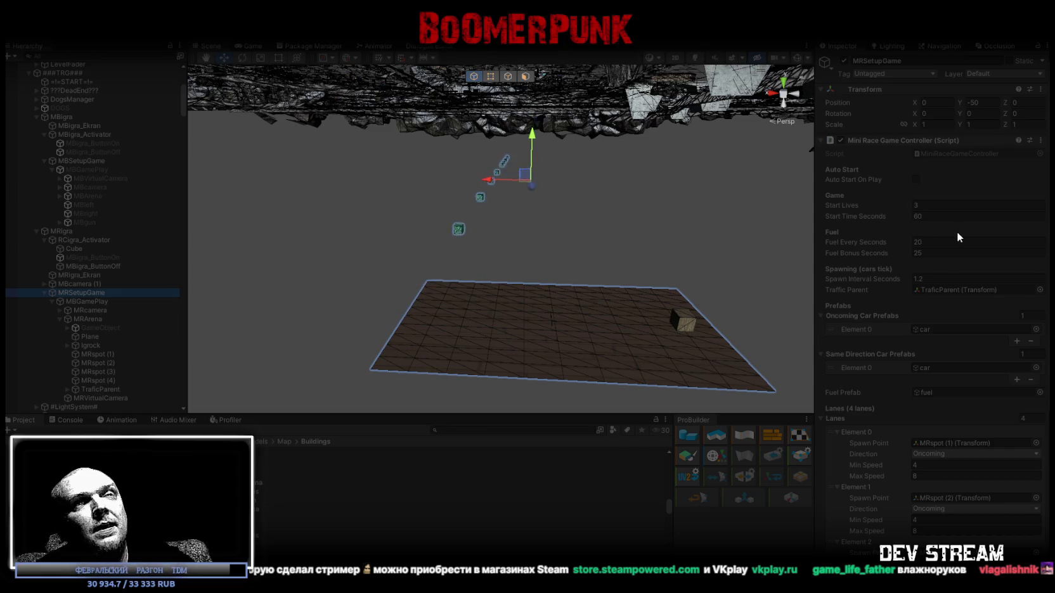
pyautogui.scroll(-6, 927, 244)
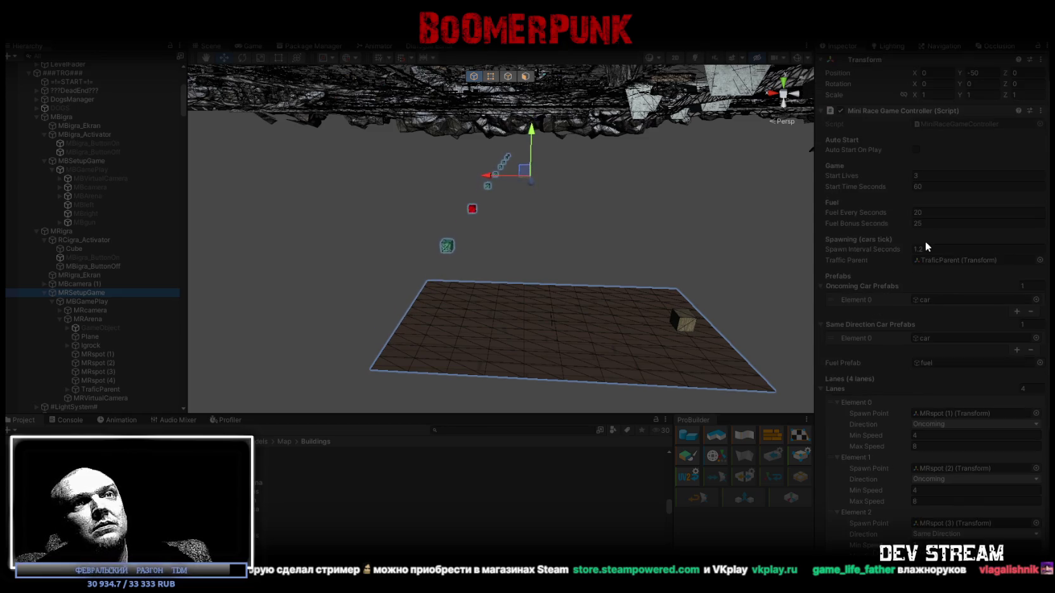
pyautogui.scroll(5, 925, 242)
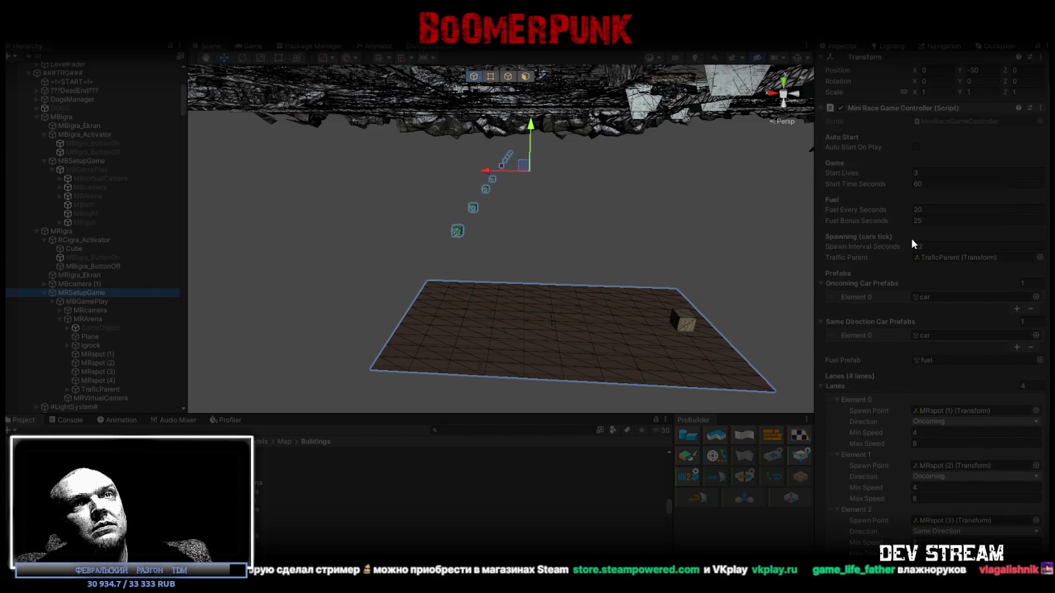
pyautogui.scroll(-2, 914, 244)
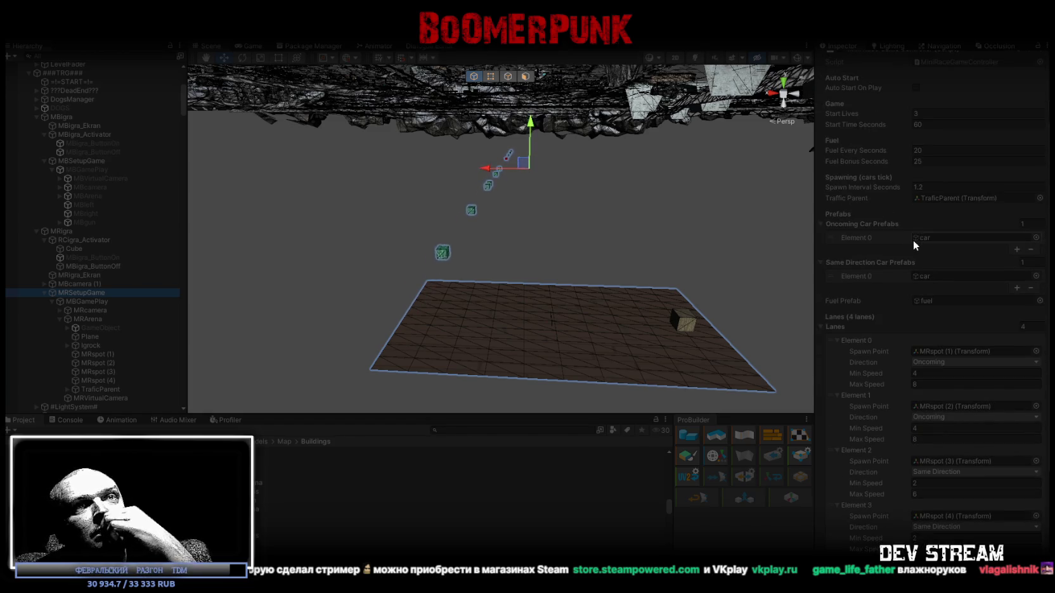
pyautogui.scroll(3, 917, 244)
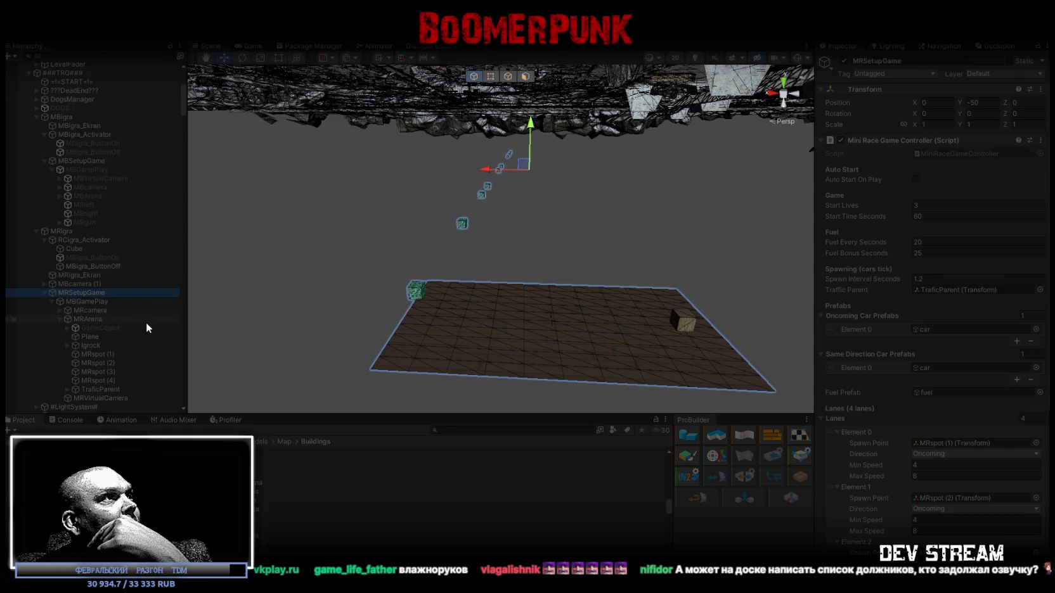
pyautogui.click(67, 328)
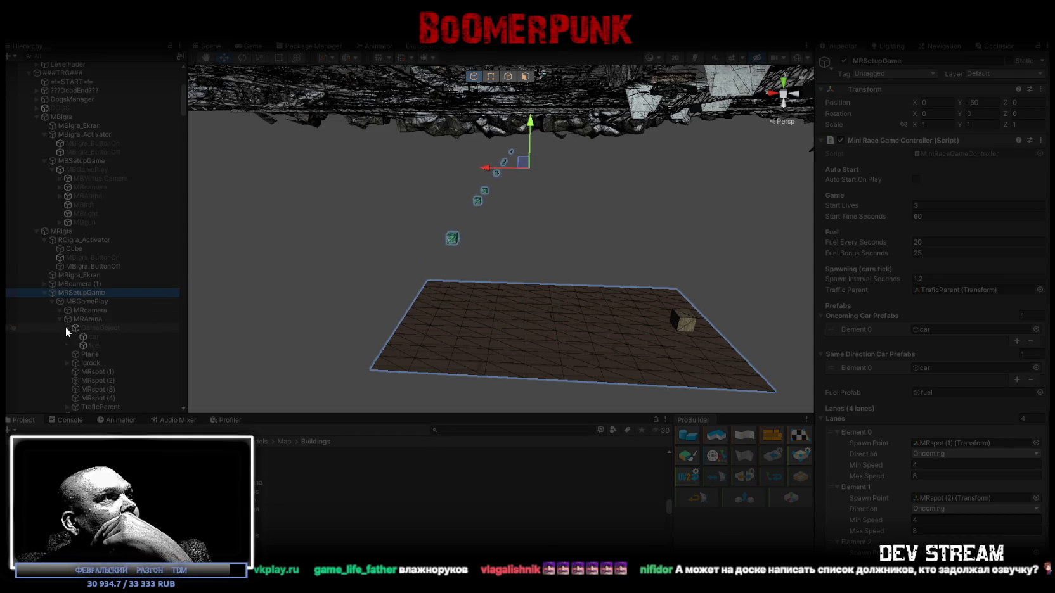
# Select the arena Car, test-drag it along X, then undo the move to restore its position
pyautogui.click(95, 338)
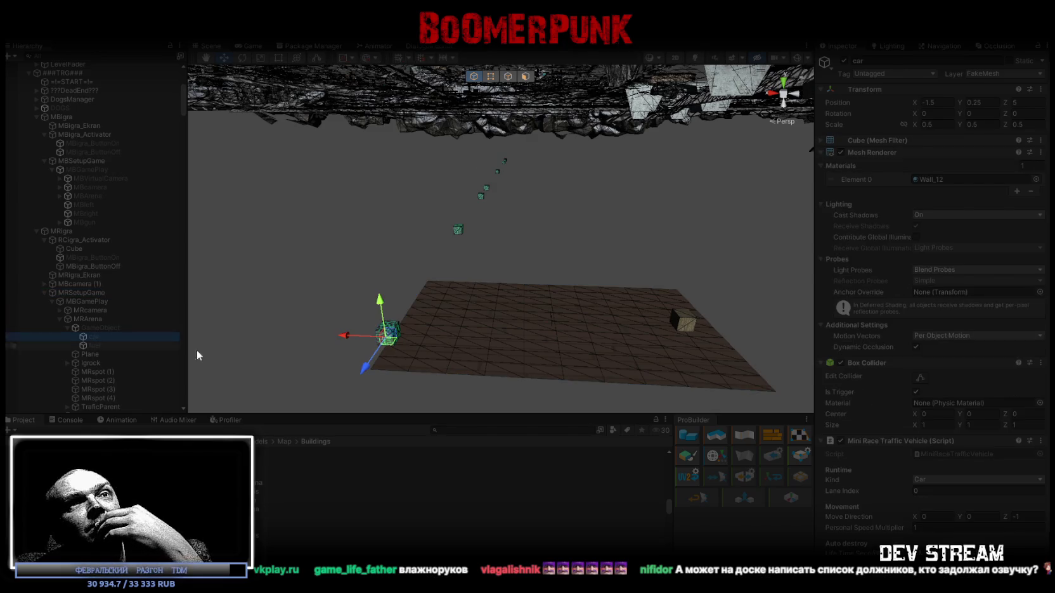
pyautogui.scroll(-2, 945, 431)
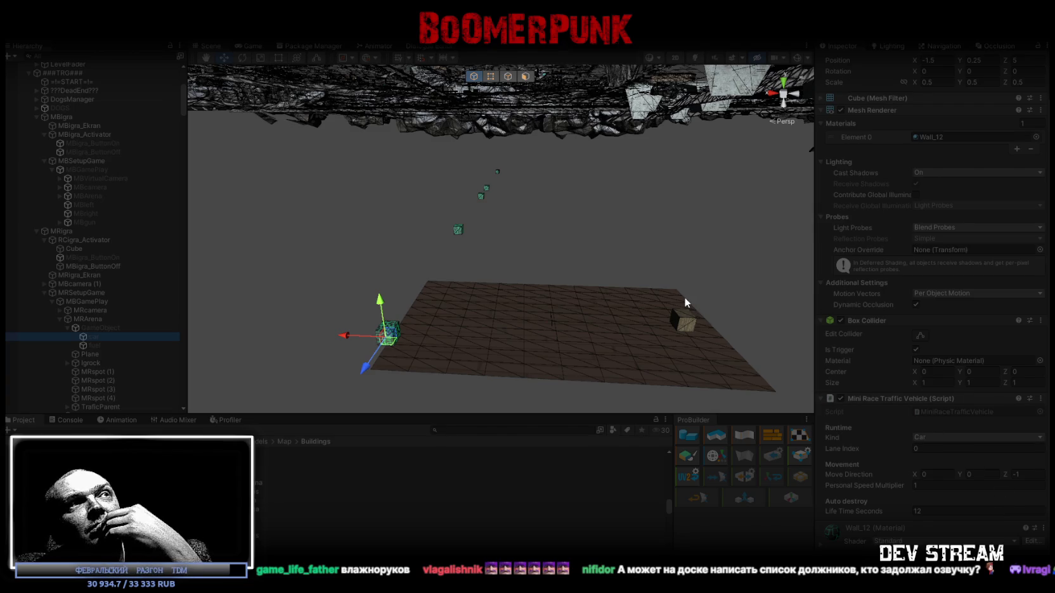
pyautogui.moveTo(355, 336); pyautogui.dragTo(574, 349)
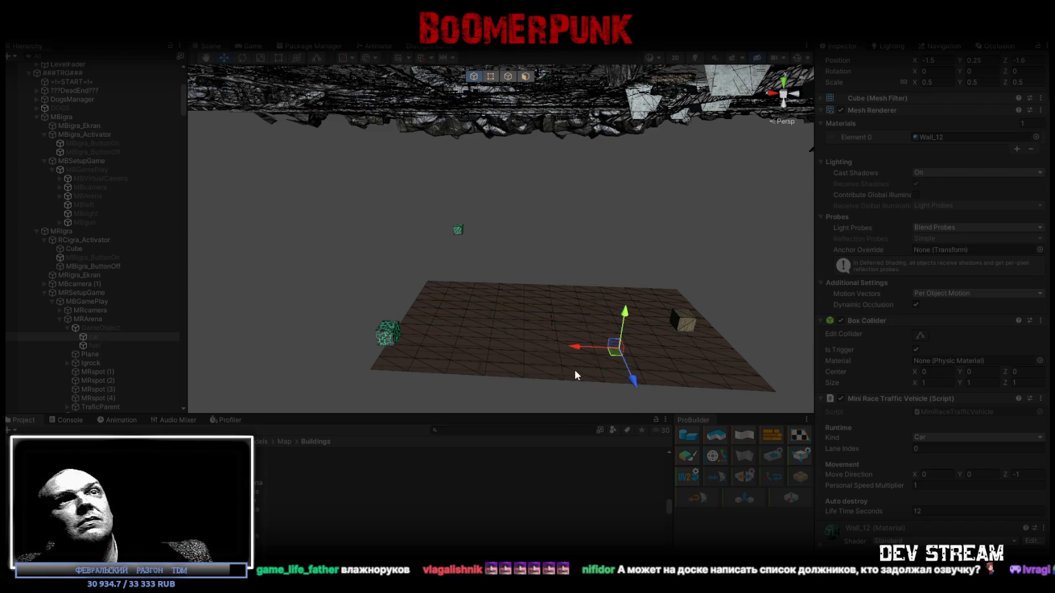
pyautogui.hotkey('ctrl', 'z')
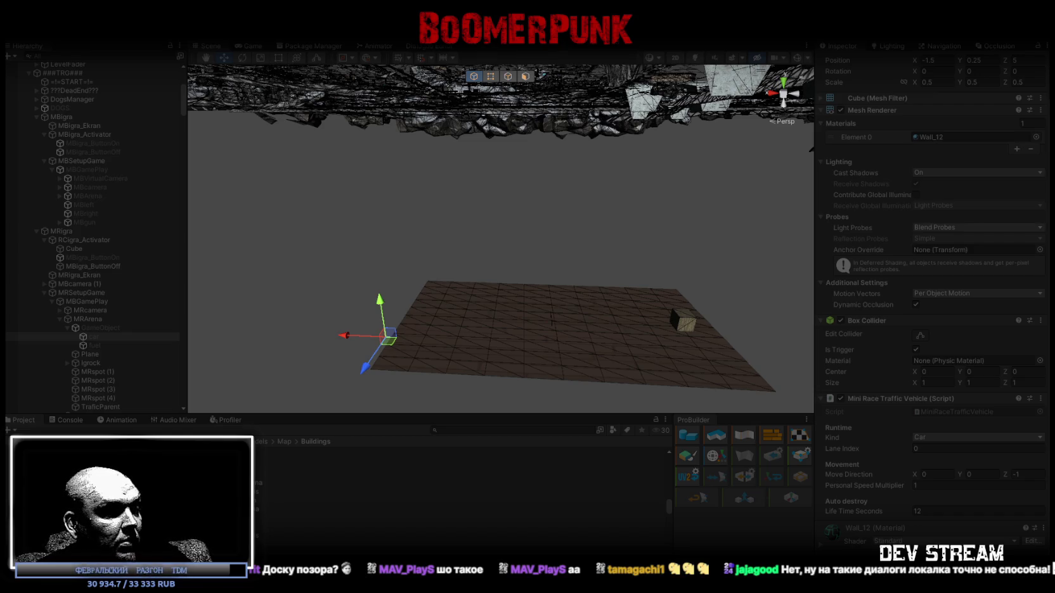
# Close the ConversationManager, LangManager, ThirdPersonController and CharacterMotor script tabs in Visual Studio
pyautogui.hotkey('alt', 'Tab')
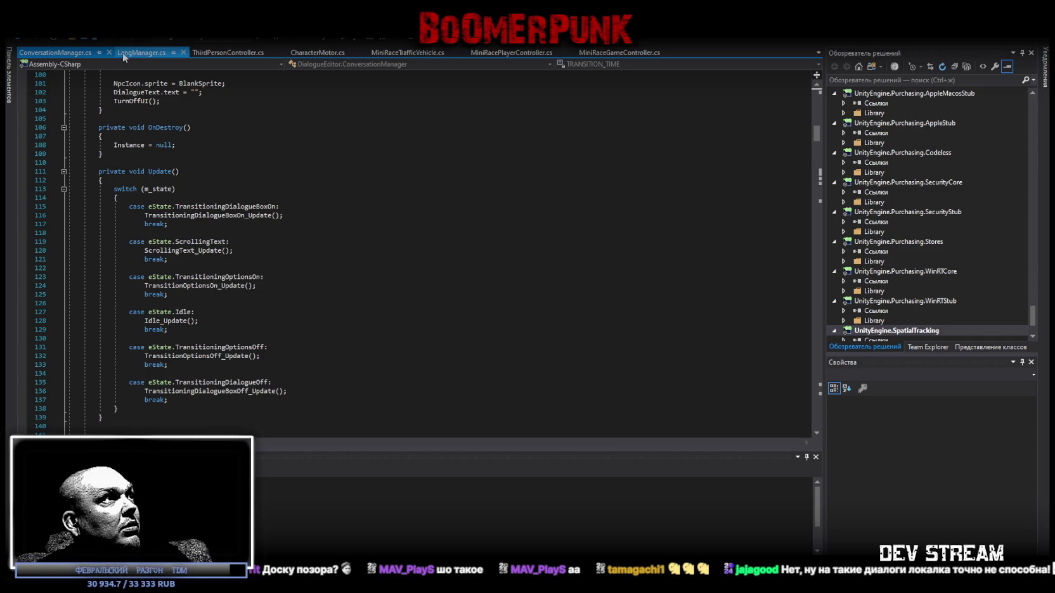
pyautogui.click(184, 52)
pyautogui.click(108, 52)
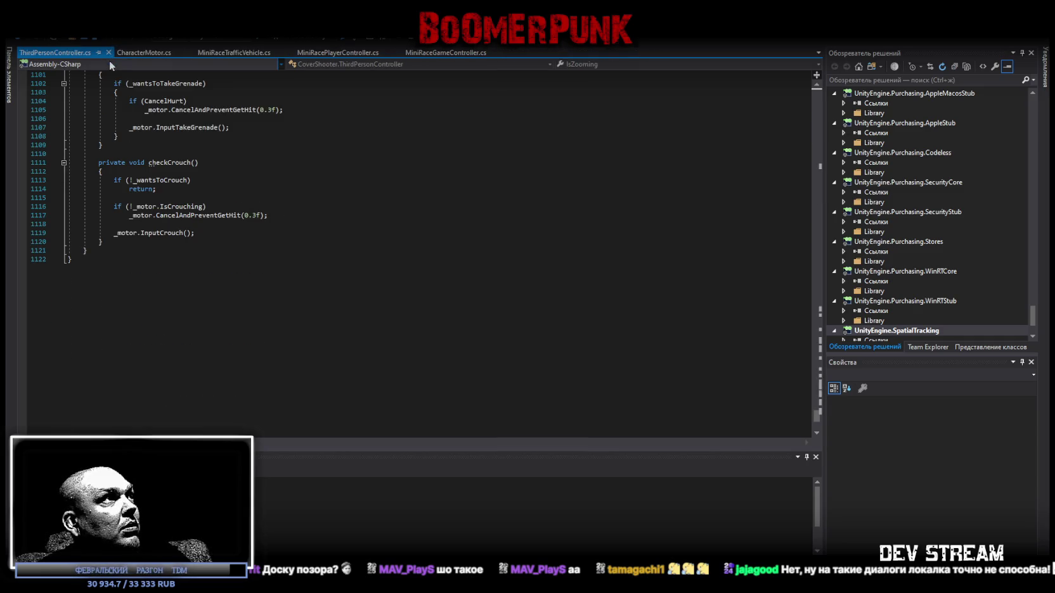
pyautogui.click(108, 53)
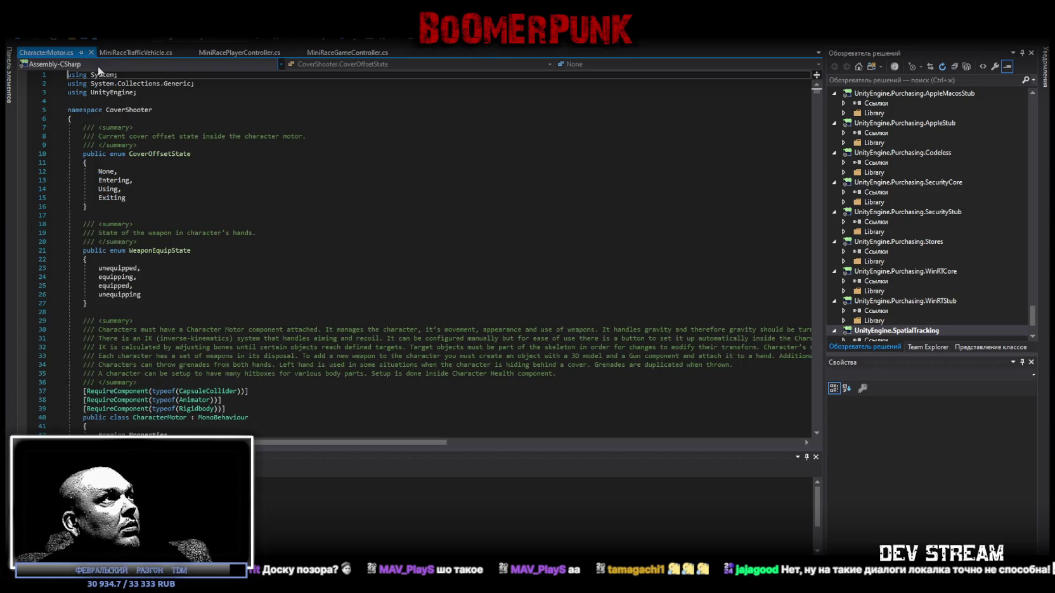
pyautogui.click(91, 53)
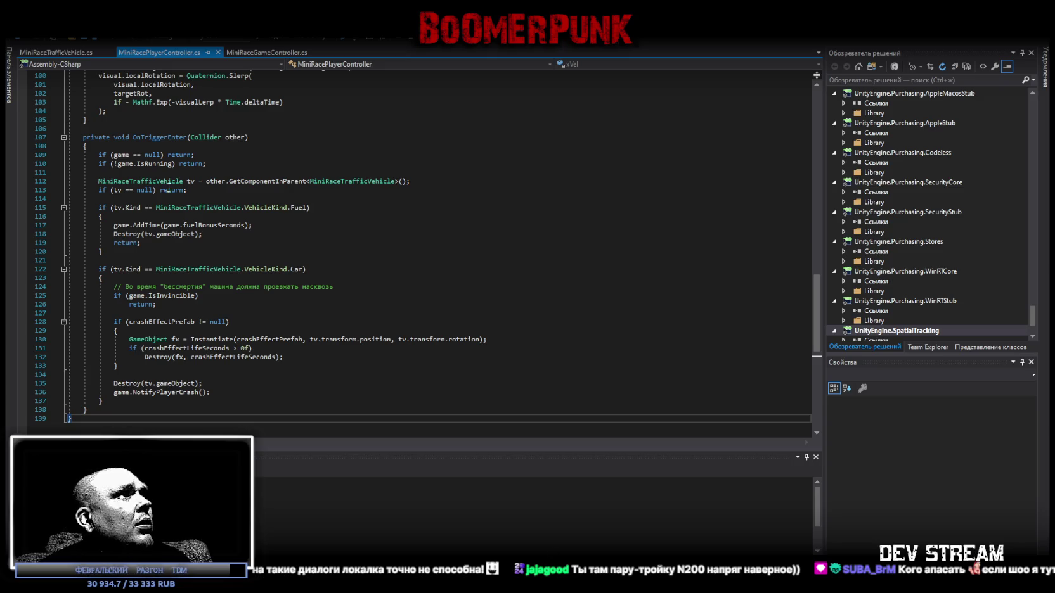
# Undo a mistaken paste in the player controller and paste the revised MiniRaceGameController code
pyautogui.click(324, 374)
pyautogui.scroll(-4, 325, 375)
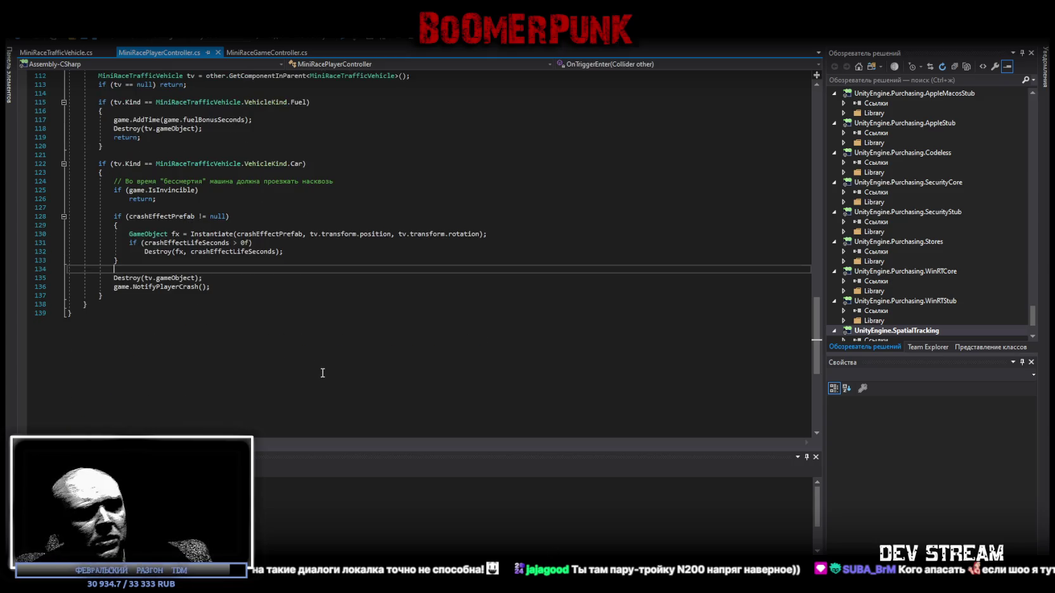
pyautogui.hotkey('ctrl', 'a')
pyautogui.hotkey('ctrl', 'v')
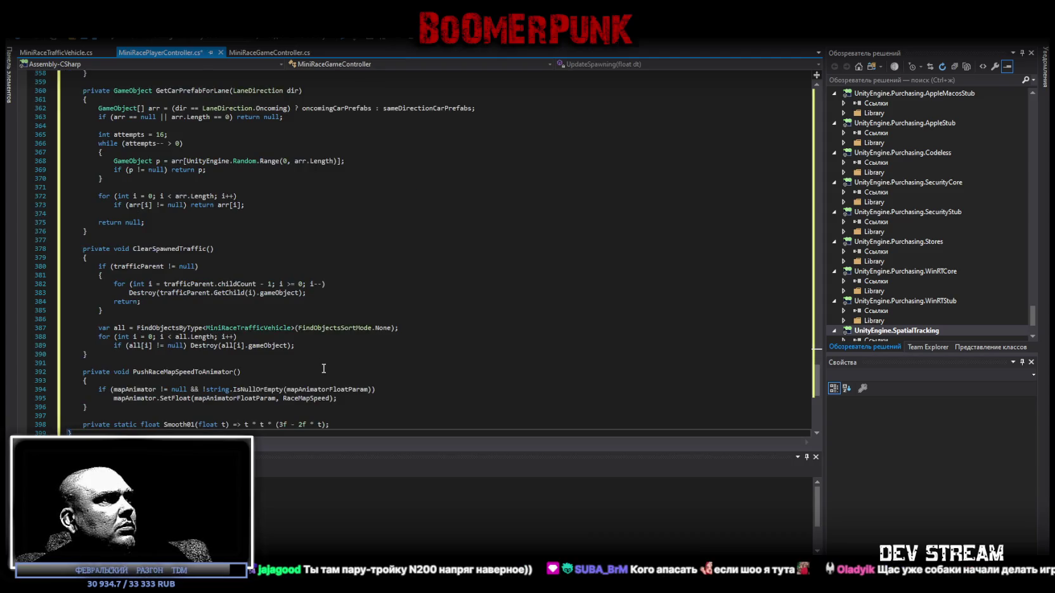
pyautogui.hotkey('ctrl', 's')
pyautogui.scroll(-1, 324, 367)
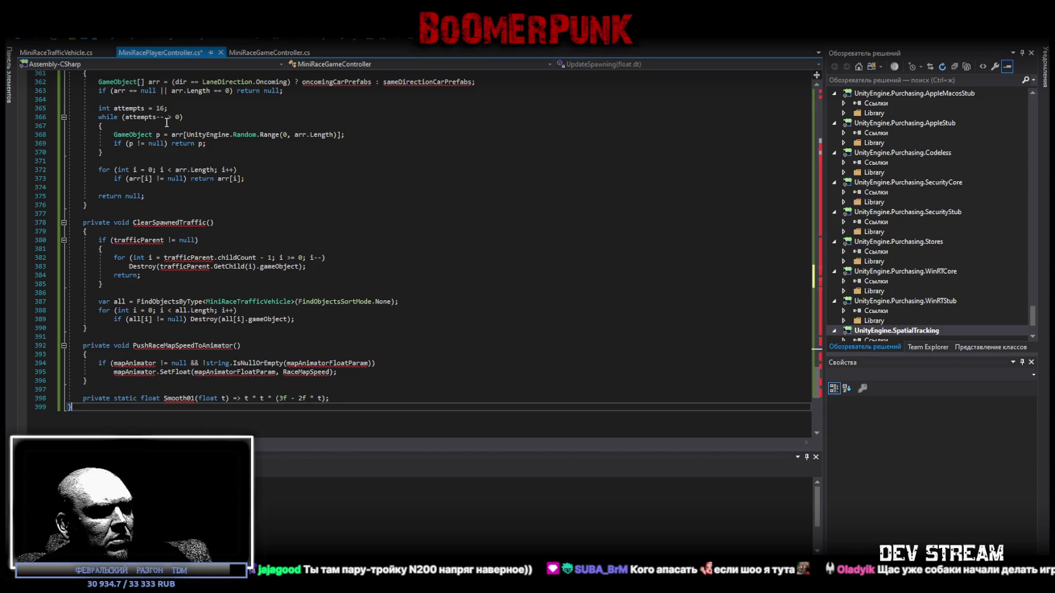
pyautogui.hotkey('ctrl', 'z')
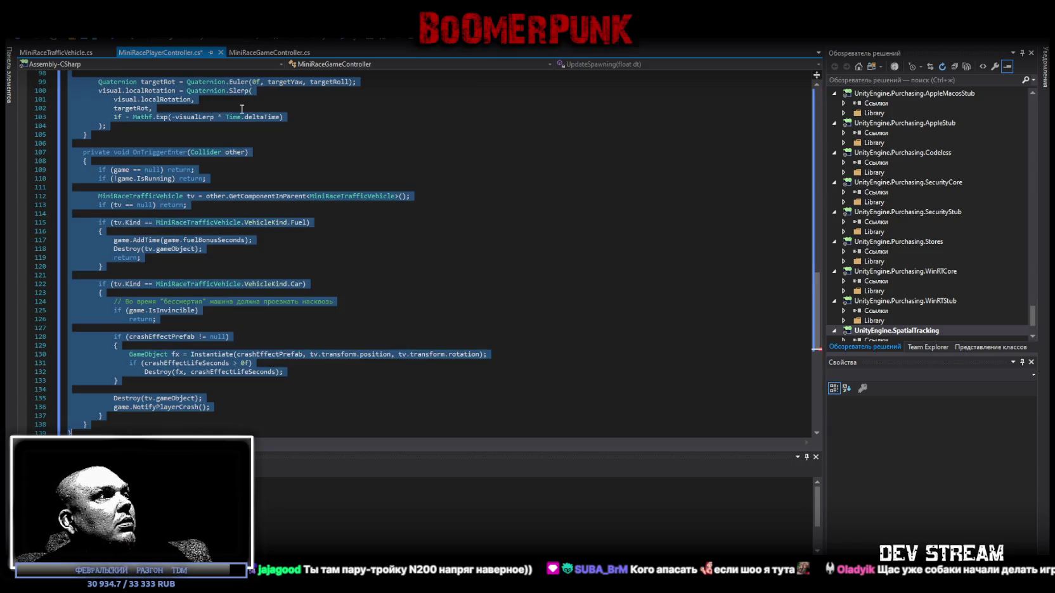
pyautogui.click(258, 53)
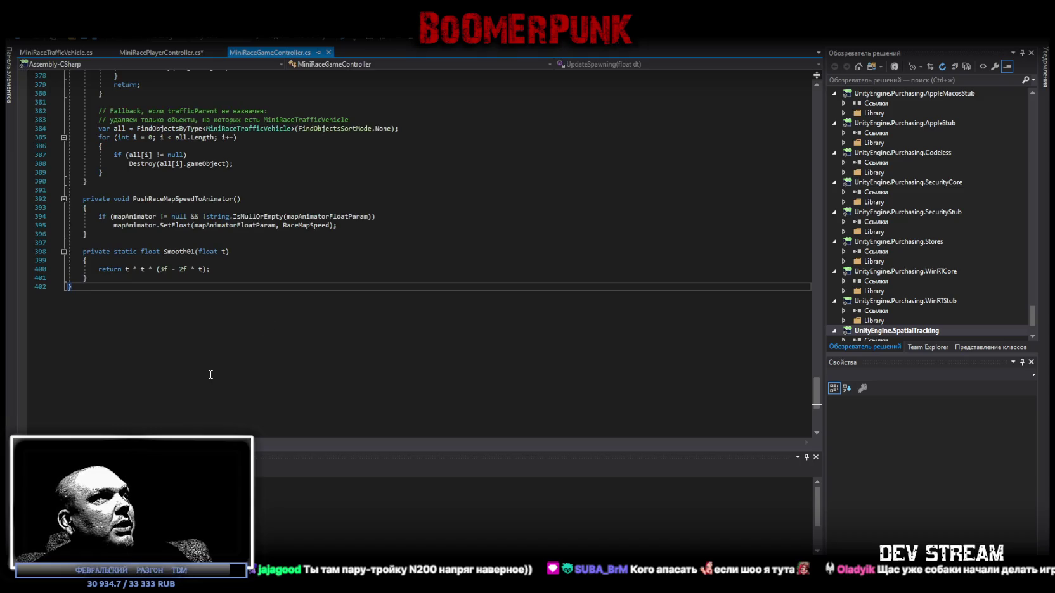
pyautogui.hotkey('ctrl', 'v')
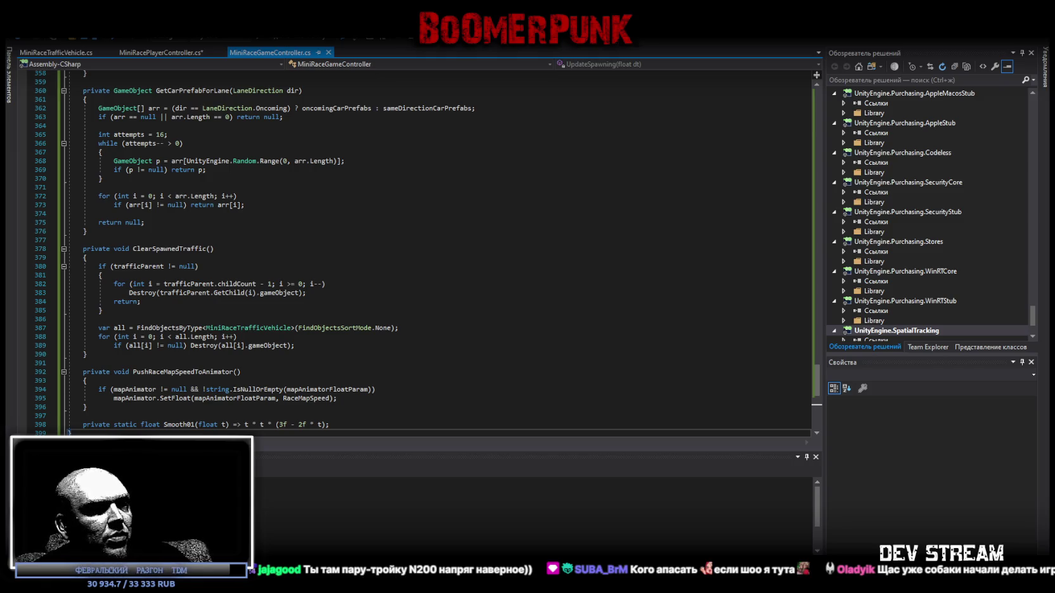
# Replace MiniRacePlayerController and MiniRaceTrafficVehicle with revised code, save, and return to Unity
pyautogui.click(146, 52)
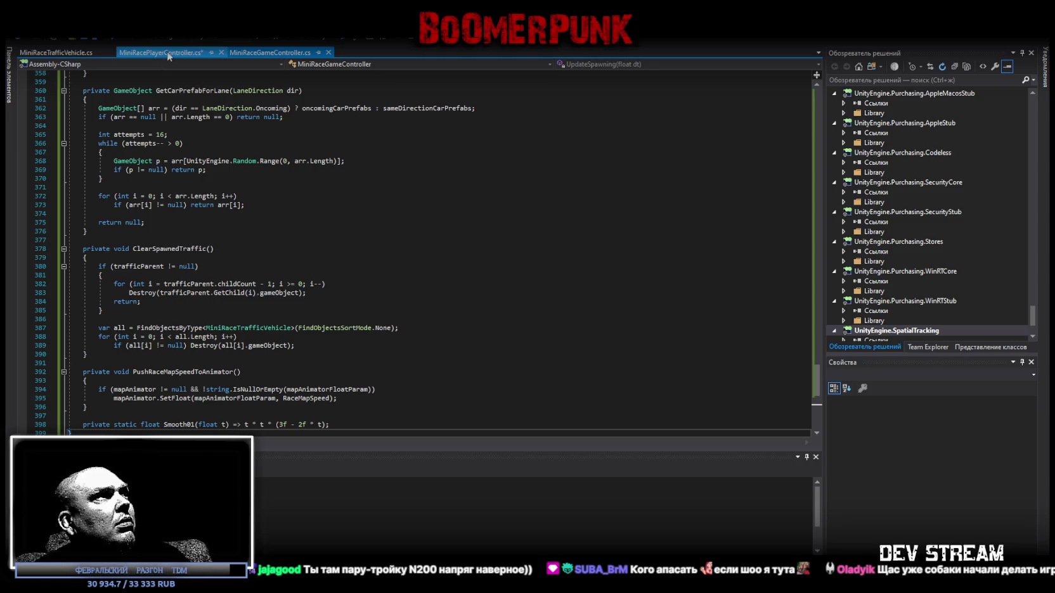
pyautogui.hotkey('ctrl', 'a')
pyautogui.hotkey('ctrl', 'v')
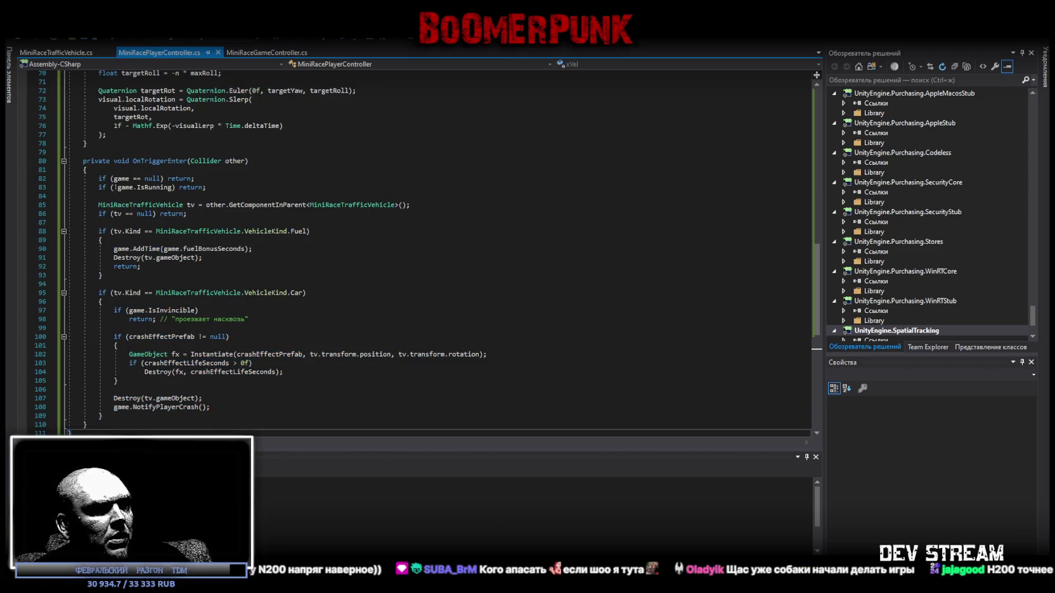
pyautogui.click(58, 53)
pyautogui.hotkey('ctrl', 'a')
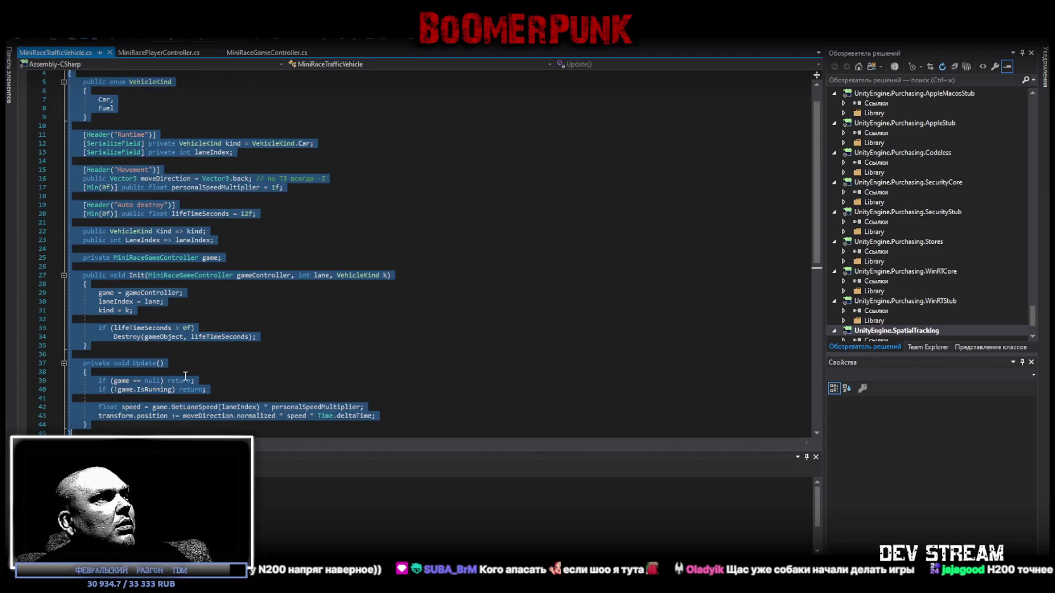
pyautogui.hotkey('ctrl', 'v')
pyautogui.hotkey('ctrl', 's')
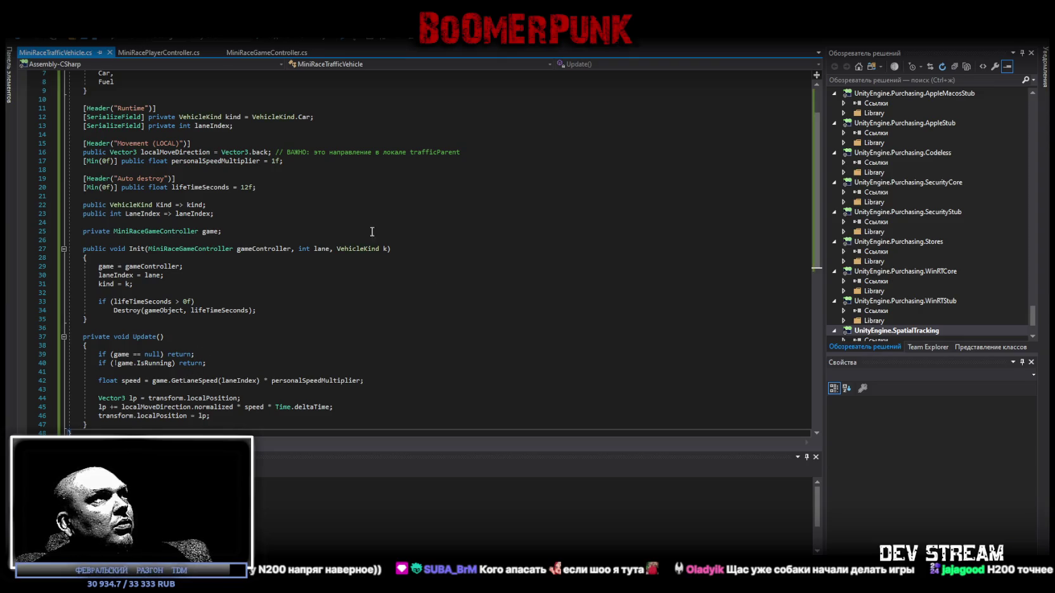
pyautogui.click(1034, 47)
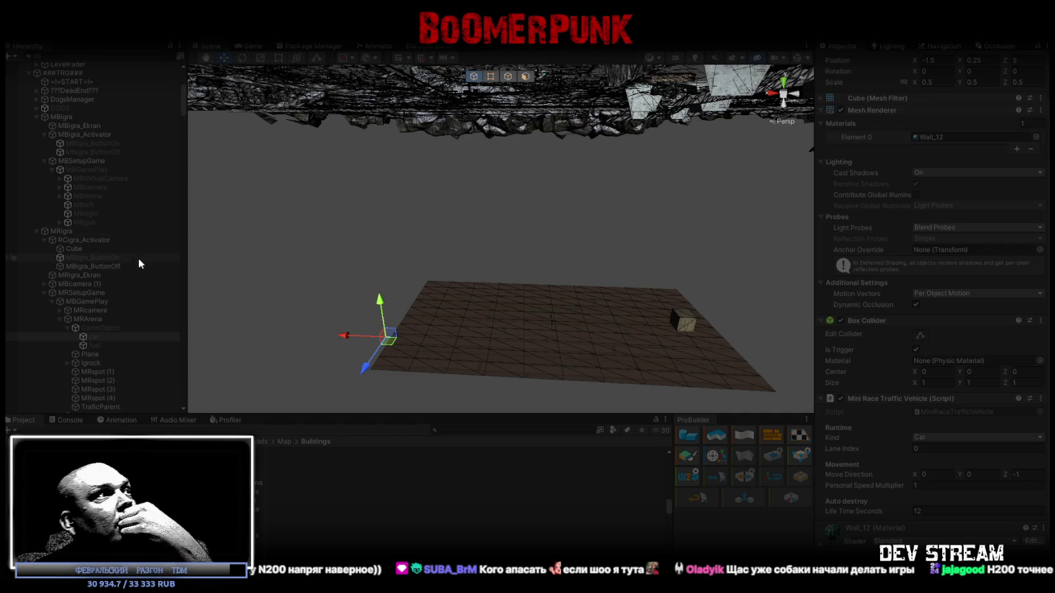
# Orbit the Scene view over to the red race arcade cabinet
pyautogui.scroll(8, 136, 257)
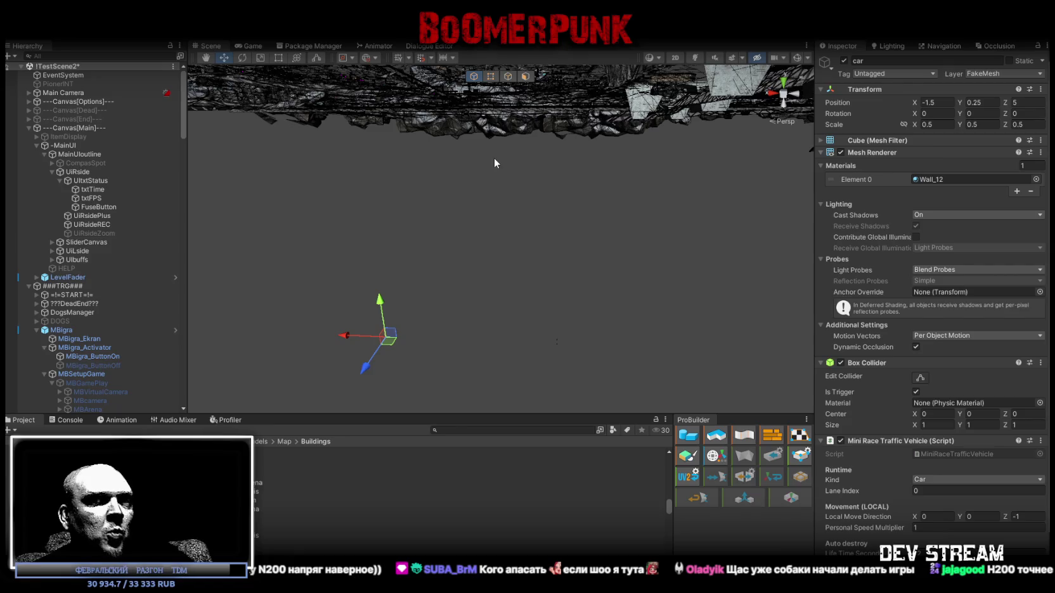
pyautogui.moveTo(494, 158)
pyautogui.mouseDown()
pyautogui.moveTo(552, 125)
pyautogui.moveTo(385, 231)
pyautogui.moveTo(214, 219)
pyautogui.moveTo(93, 239)
pyautogui.moveTo(904, 179)
pyautogui.moveTo(671, 142)
pyautogui.moveTo(823, 126)
pyautogui.moveTo(444, 152)
pyautogui.moveTo(242, 168)
pyautogui.moveTo(122, 234)
pyautogui.moveTo(352, 213)
pyautogui.moveTo(679, 225)
pyautogui.moveTo(316, 279)
pyautogui.moveTo(561, 263)
pyautogui.mouseUp()
# Select the red MRigra arcade cabinet after briefly picking nearby entrance and snow floor objects
pyautogui.click(544, 258)
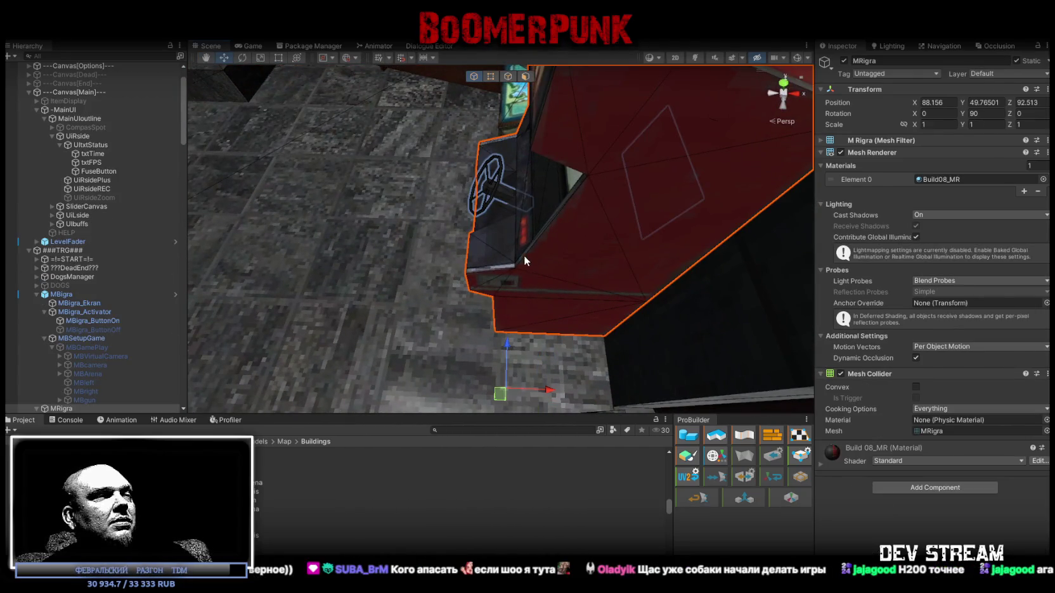
pyautogui.click(574, 264)
pyautogui.click(553, 259)
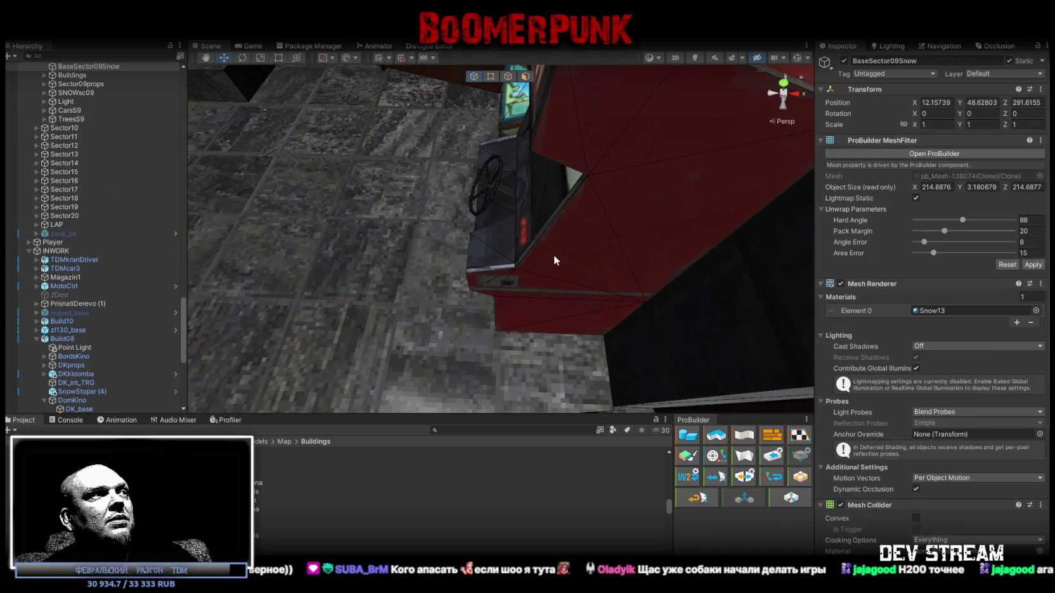
pyautogui.scroll(10, 105, 173)
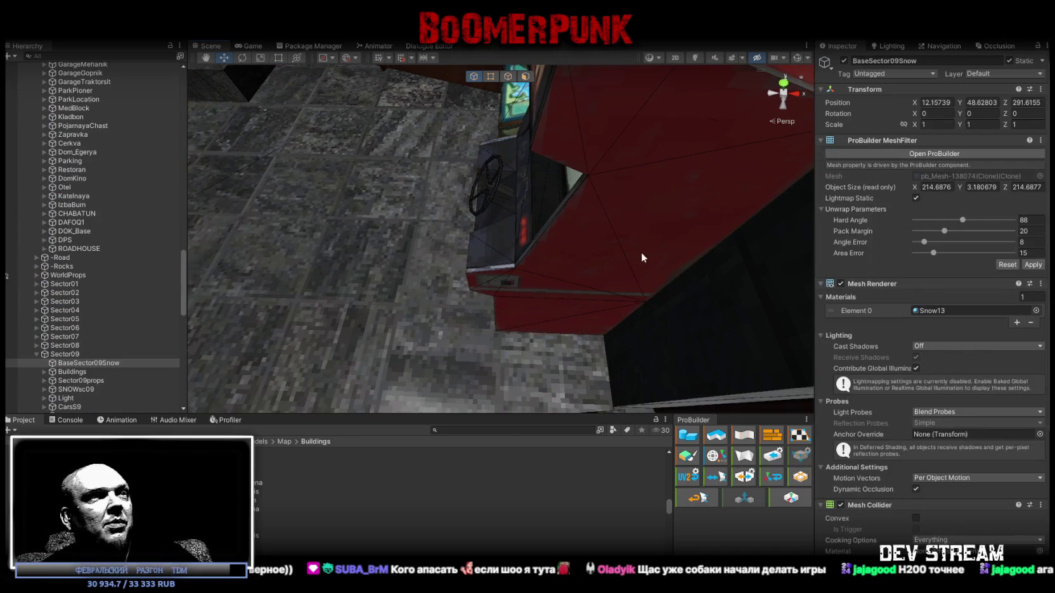
pyautogui.click(602, 218)
pyautogui.click(602, 218)
# Nudge the MRigra cabinet slightly along X and zoom in on its screen and wheel
pyautogui.moveTo(592, 196); pyautogui.dragTo(538, 258)
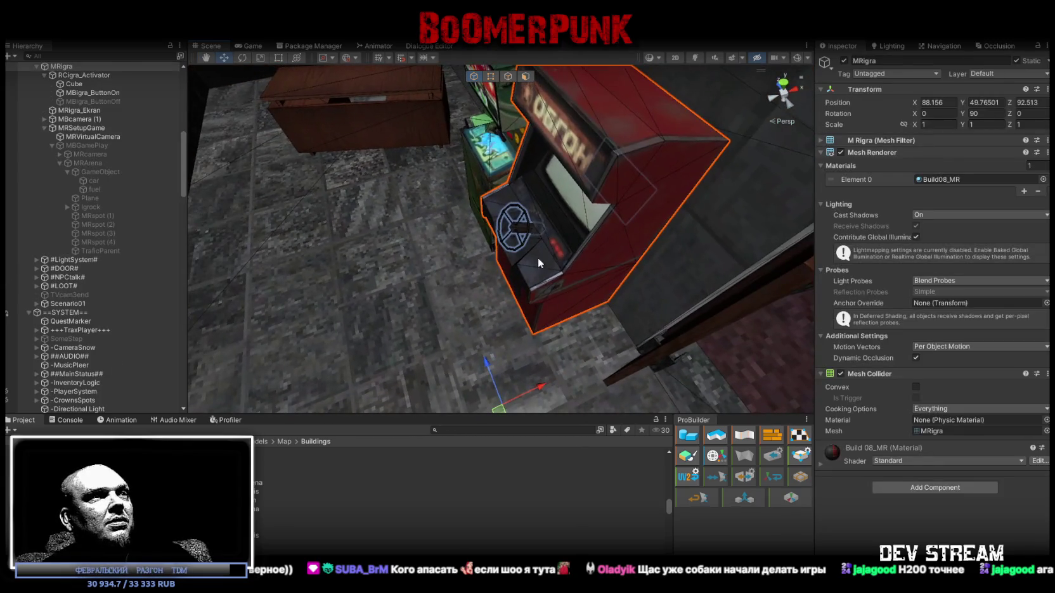
pyautogui.scroll(5, 70, 195)
pyautogui.moveTo(285, 216); pyautogui.dragTo(501, 229)
pyautogui.moveTo(587, 254)
pyautogui.mouseDown()
pyautogui.moveTo(641, 221)
pyautogui.moveTo(565, 171)
pyautogui.mouseUp()
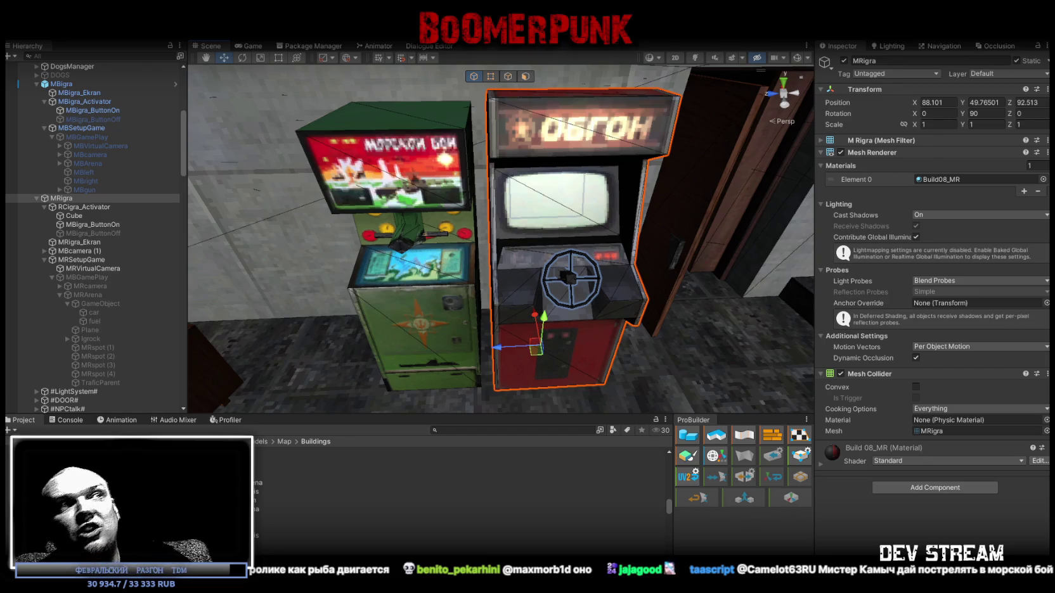
pyautogui.moveTo(647, 357)
pyautogui.mouseDown()
pyautogui.moveTo(383, 281)
pyautogui.moveTo(330, 292)
pyautogui.moveTo(451, 278)
pyautogui.moveTo(588, 295)
pyautogui.moveTo(549, 228)
pyautogui.moveTo(624, 243)
pyautogui.moveTo(576, 240)
pyautogui.moveTo(612, 255)
pyautogui.mouseUp()
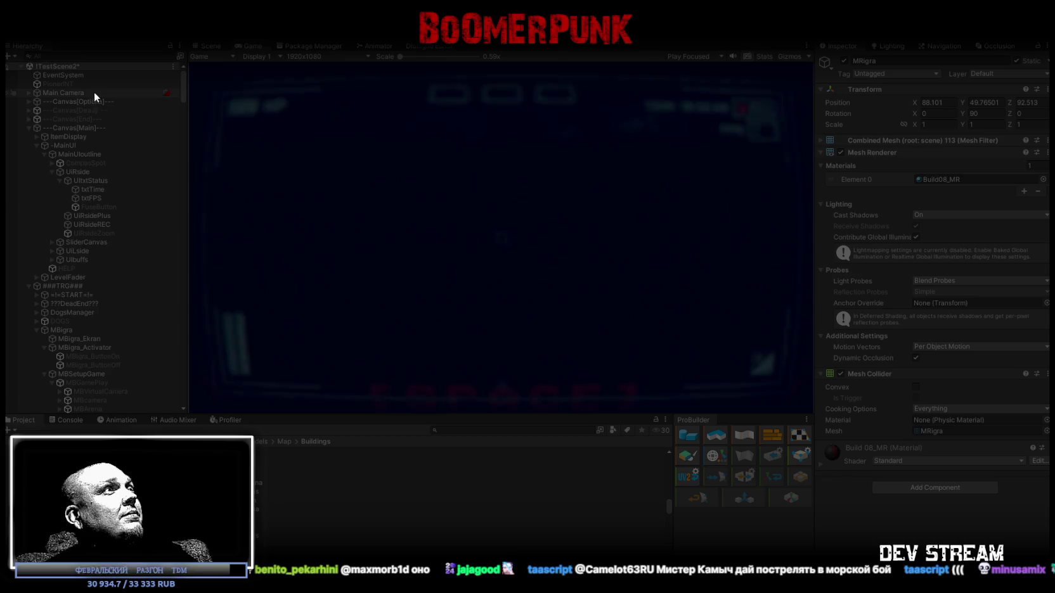
# Check Main Camera and MRVirtualCamera, then walk the player toward the arcade machines
pyautogui.click(74, 93)
pyautogui.scroll(-5, 118, 286)
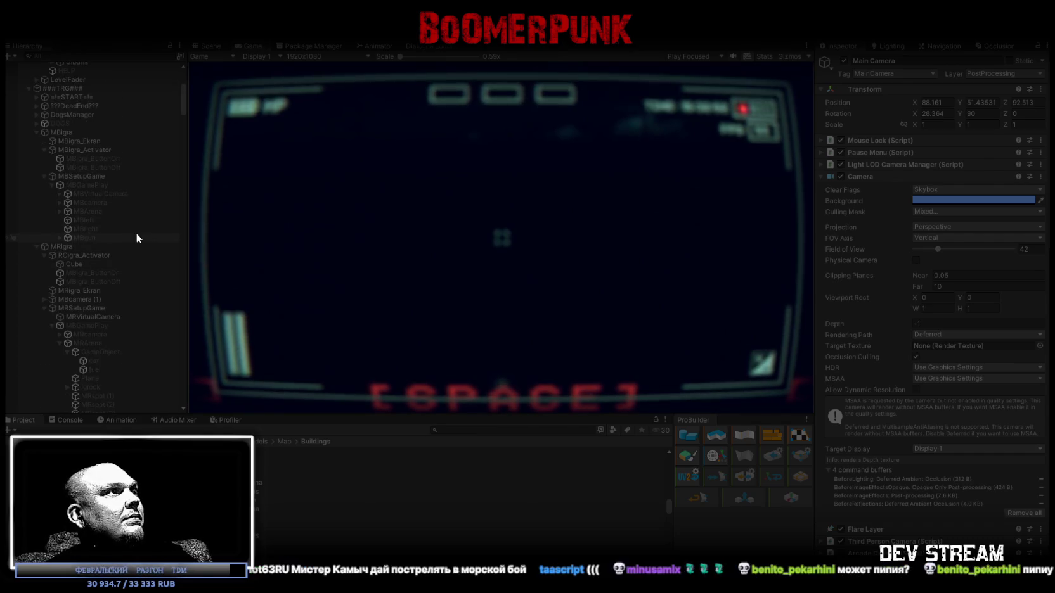
pyautogui.moveTo(99, 318); pyautogui.dragTo(96, 334)
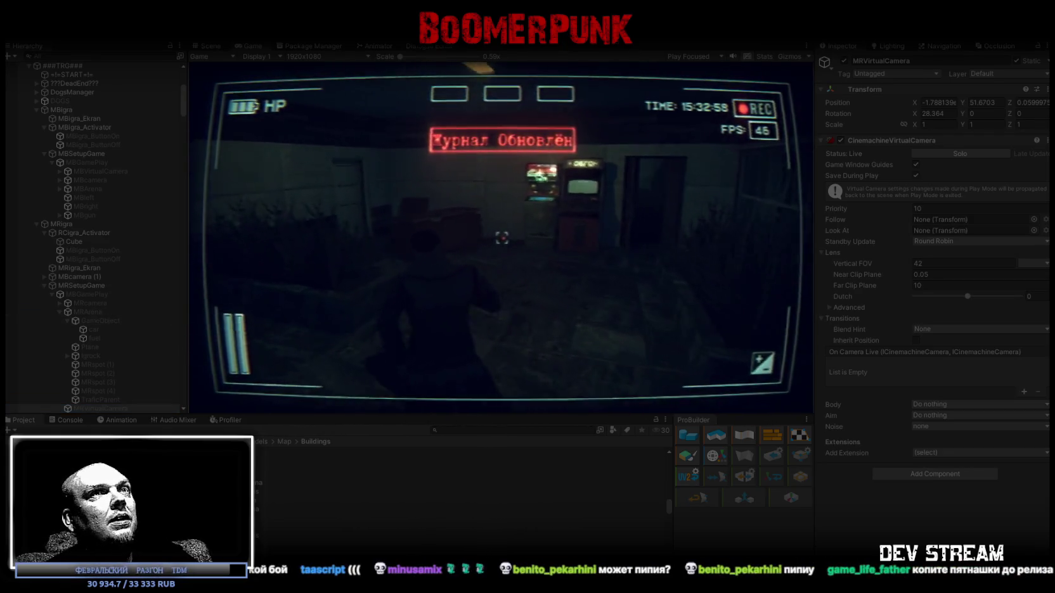
pyautogui.scroll(8, 116, 127)
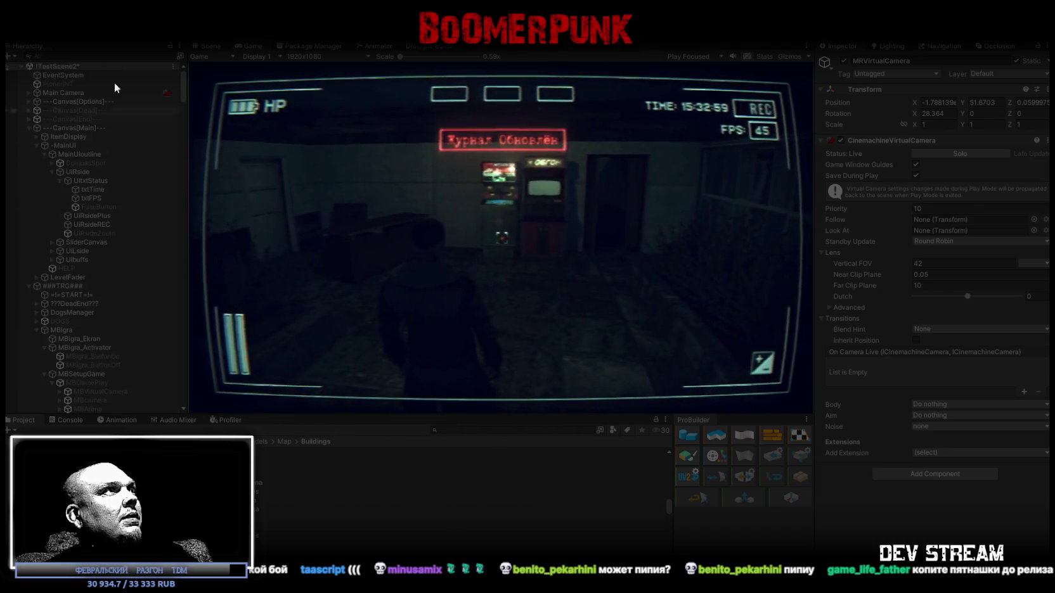
pyautogui.click(62, 94)
pyautogui.click(498, 220)
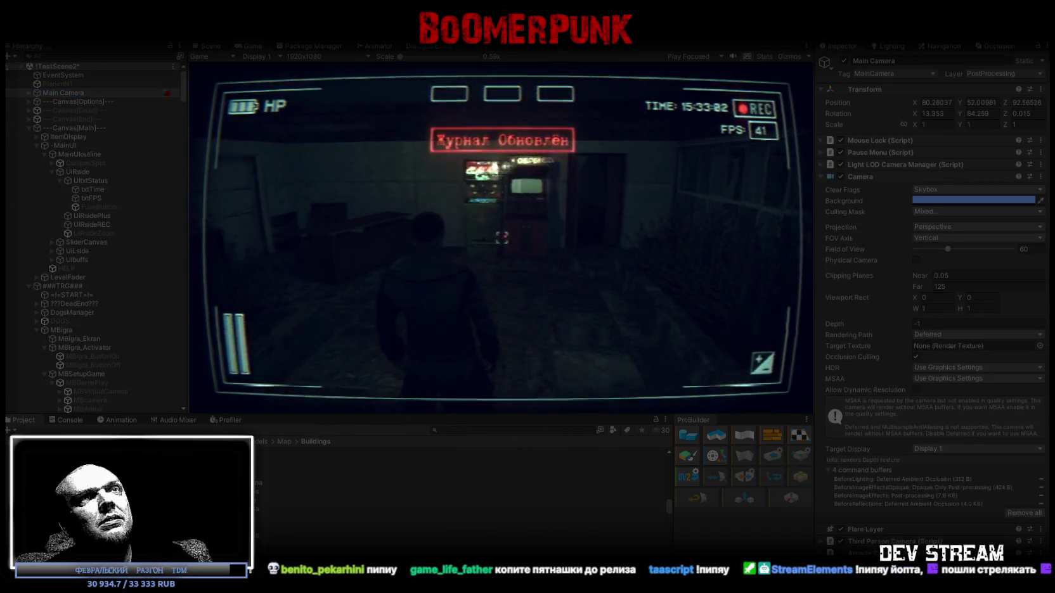
pyautogui.press('w')
pyautogui.press('w')
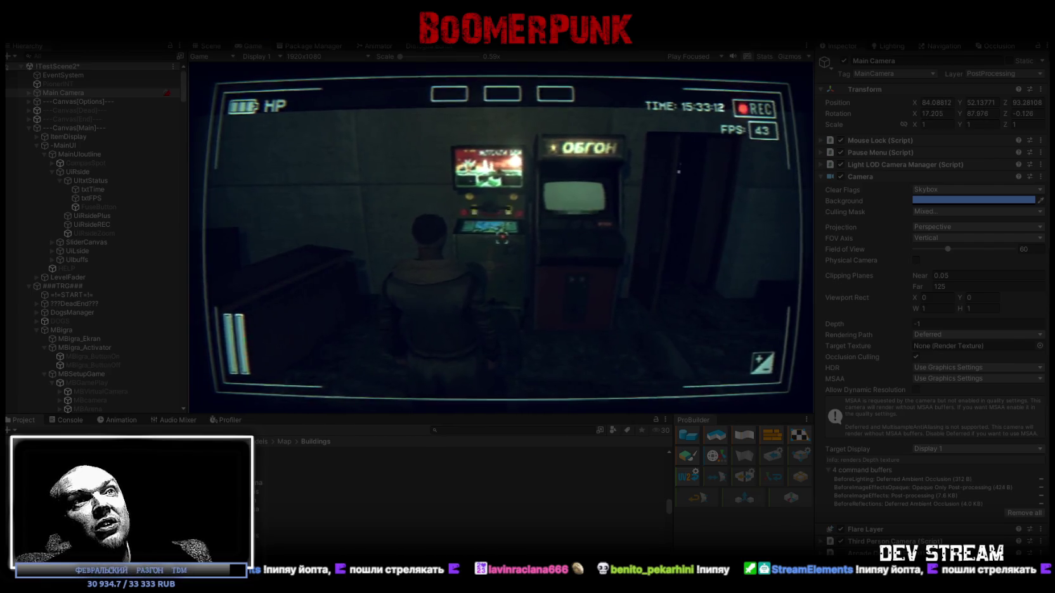
# Enter and exit the submarine mini-game repeatedly with E and Escape, ending inside the periscope view
pyautogui.press('e')
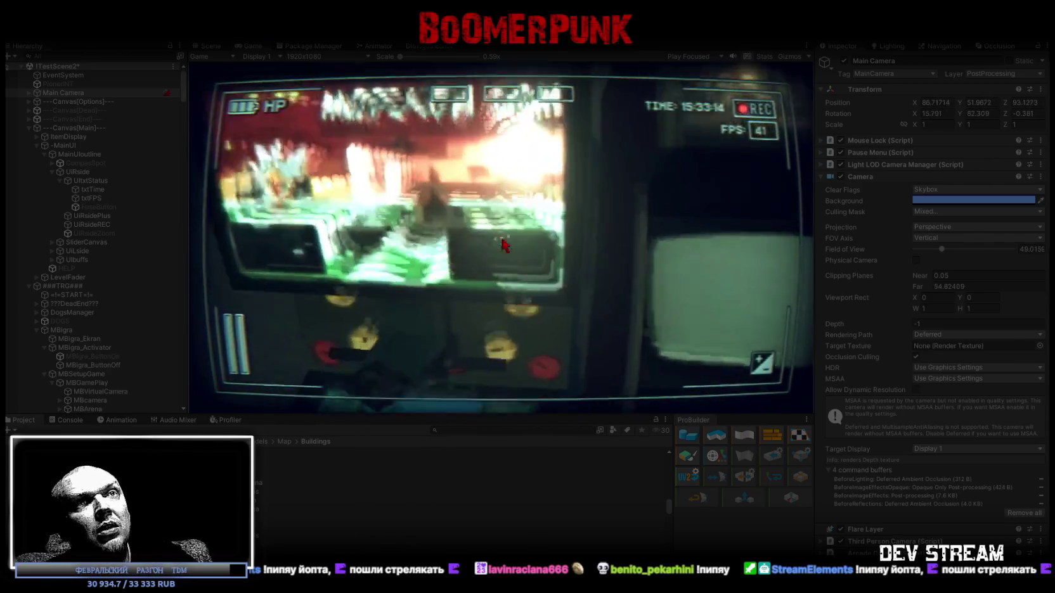
pyautogui.press('Escape')
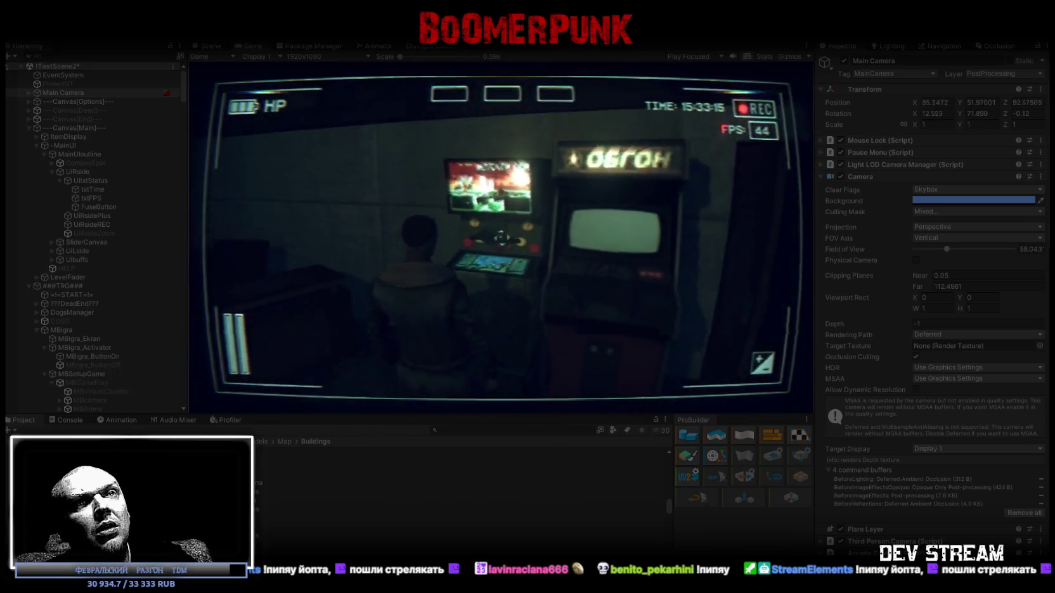
pyautogui.press('e')
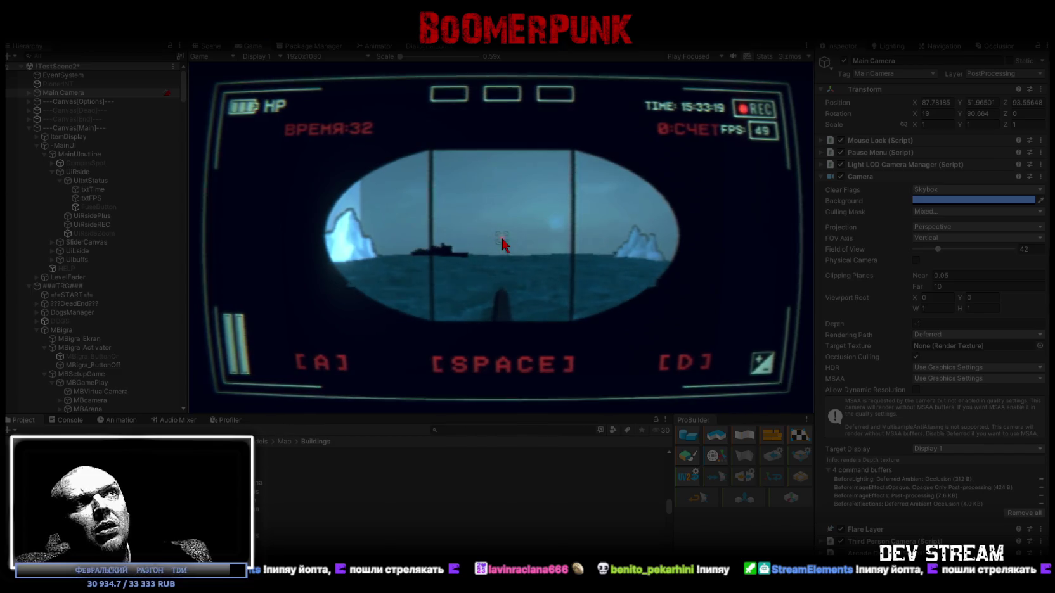
pyautogui.press('Escape')
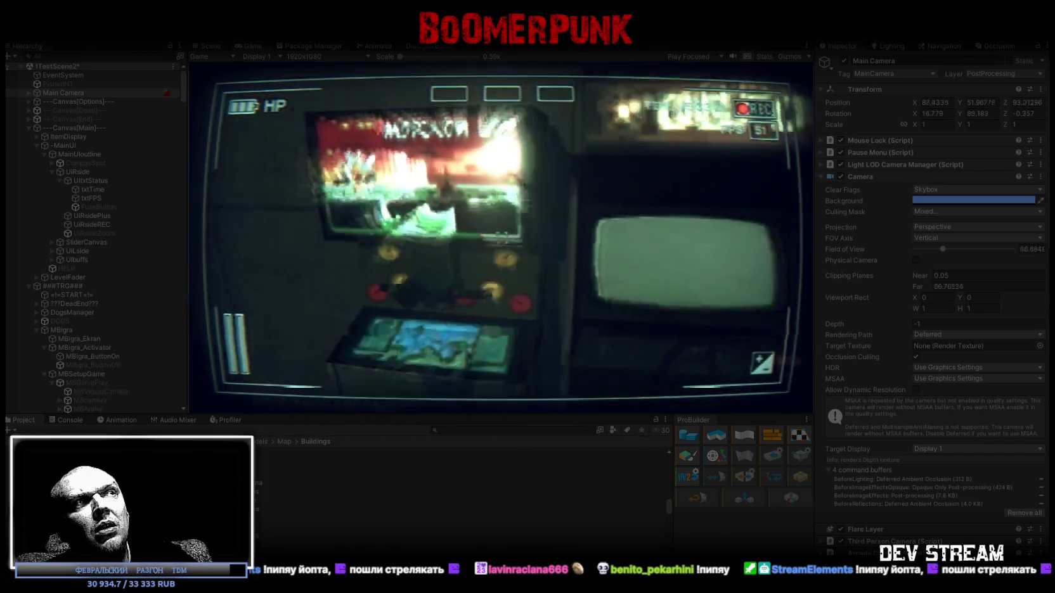
pyautogui.press('e')
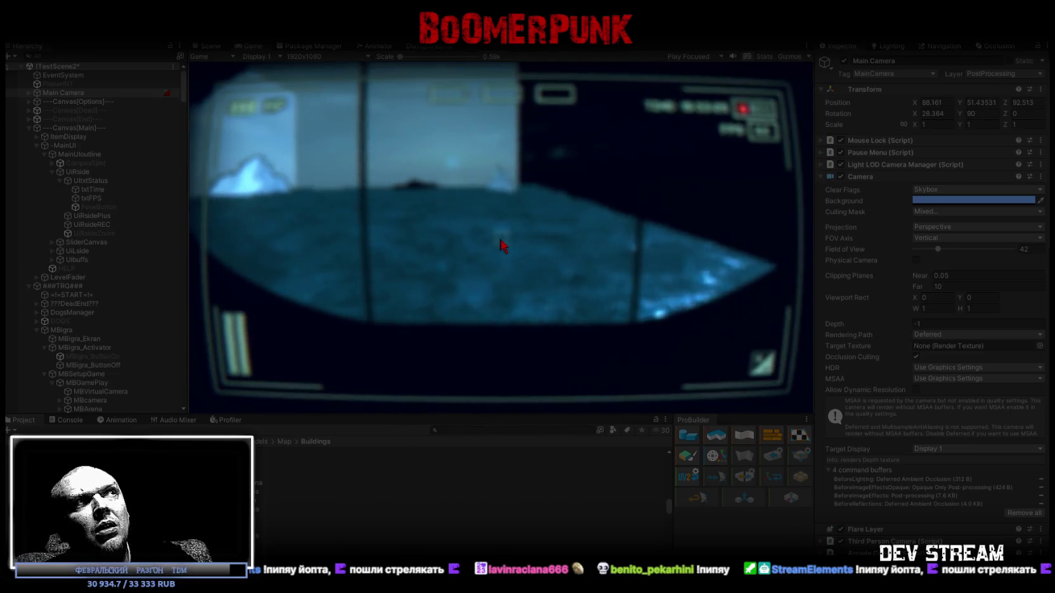
pyautogui.press('Escape')
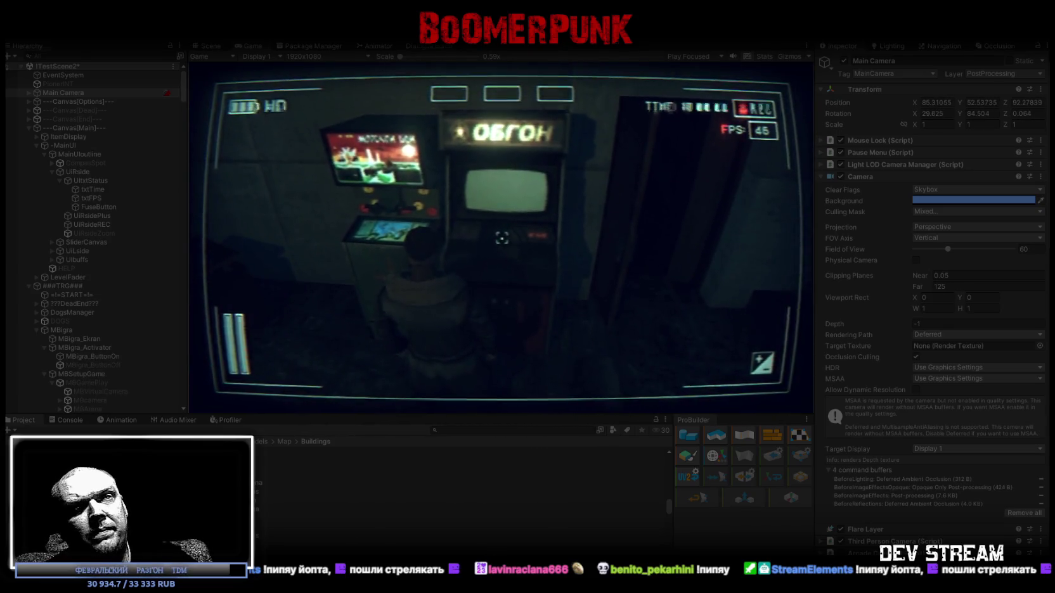
pyautogui.press('e')
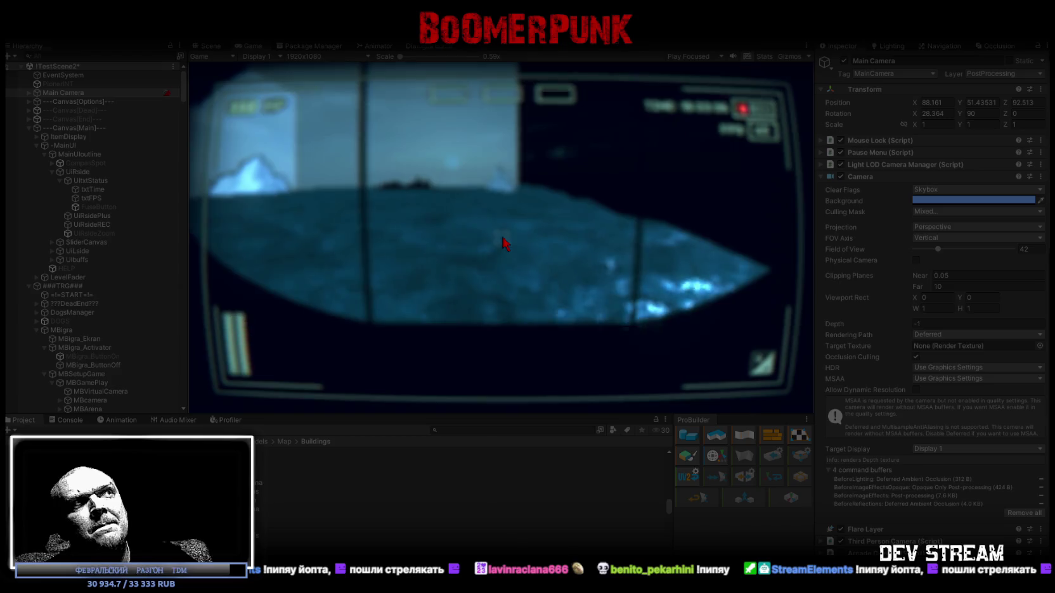
pyautogui.press('e')
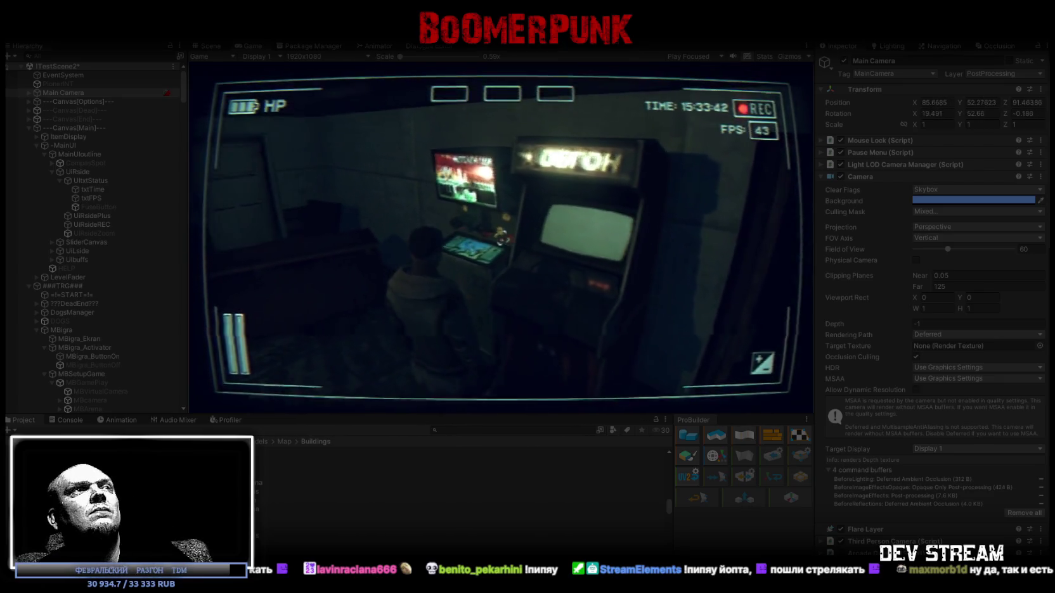
pyautogui.press('e')
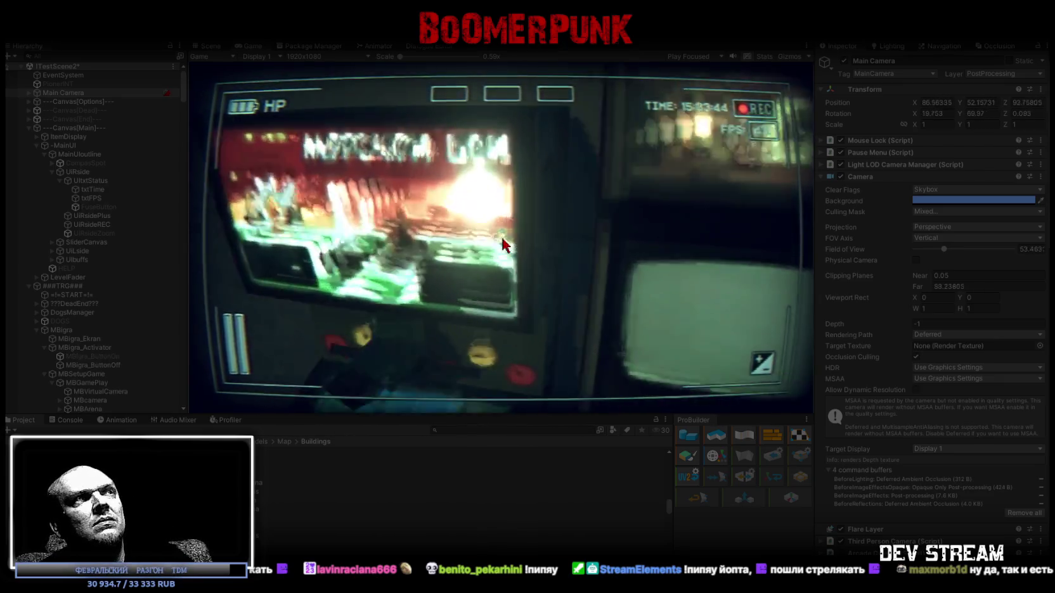
pyautogui.press('e')
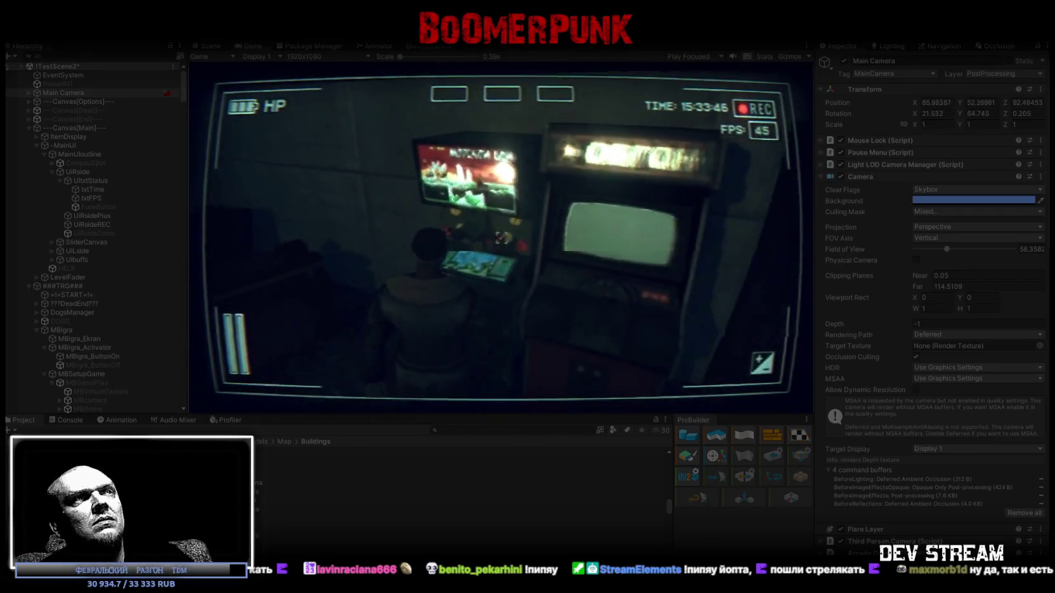
pyautogui.press('e')
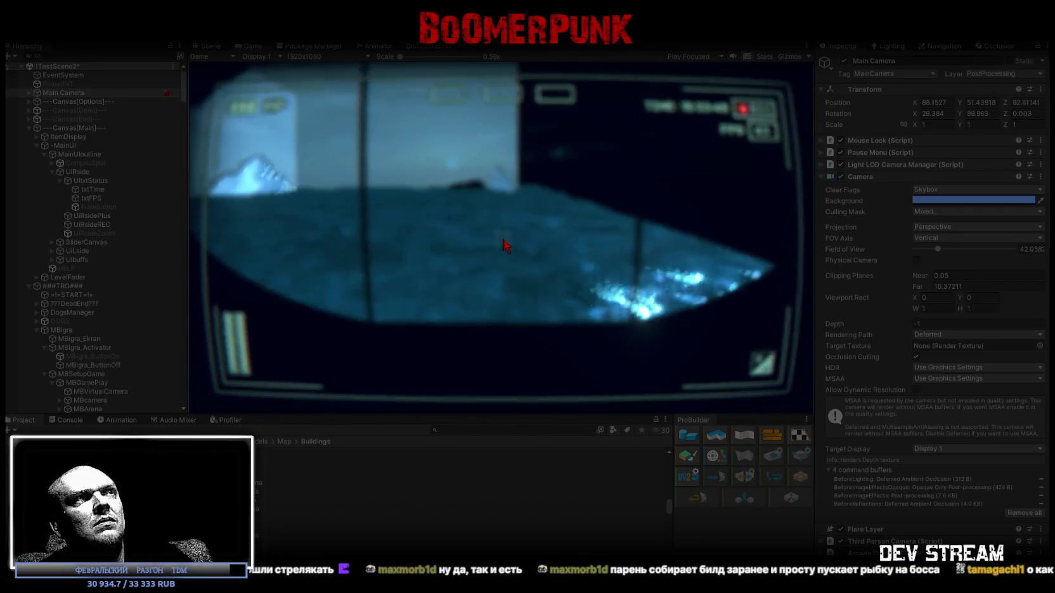
pyautogui.press('e')
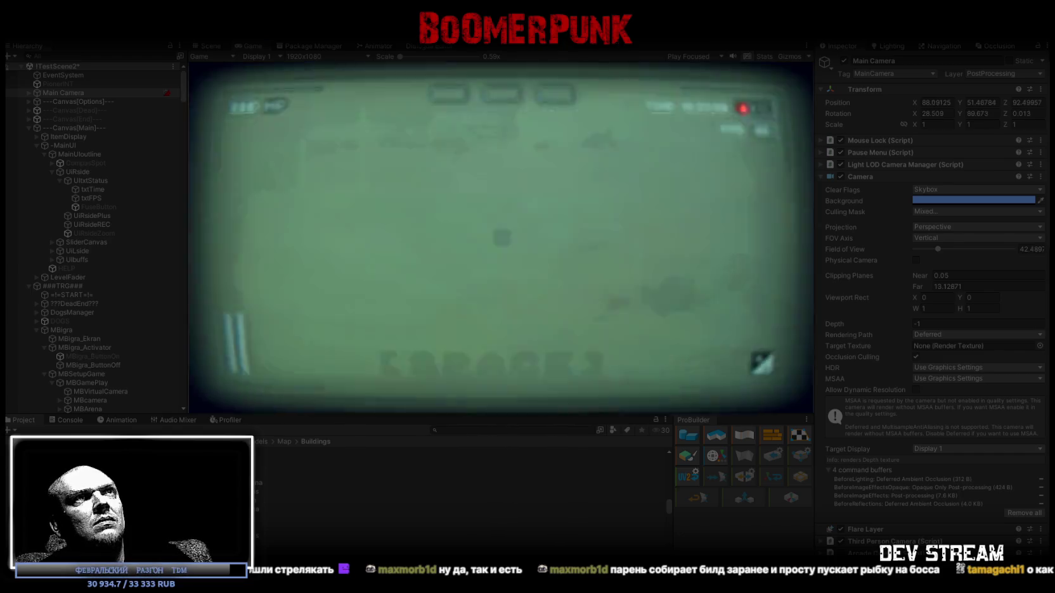
pyautogui.press('e')
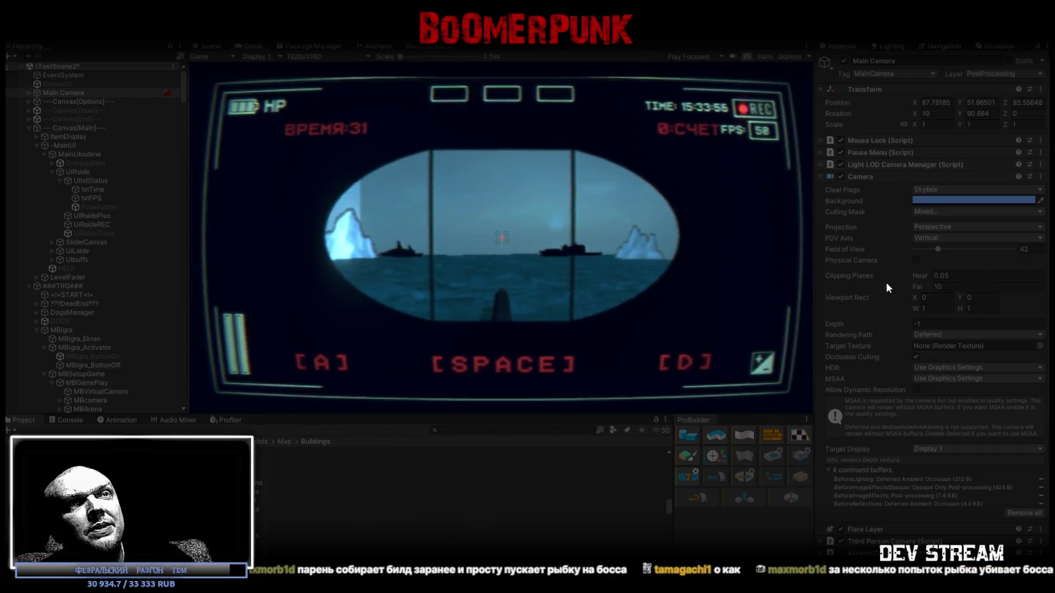
# Expand and collapse Main Camera's children, then press Space to exit the submarine mini-game
pyautogui.scroll(-3, 886, 282)
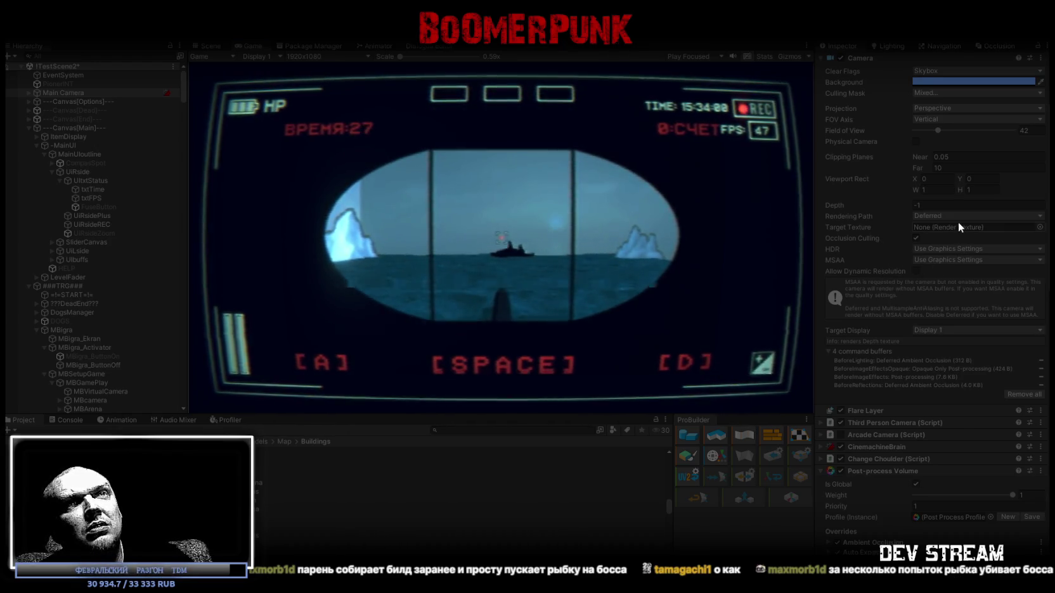
pyautogui.click(30, 93)
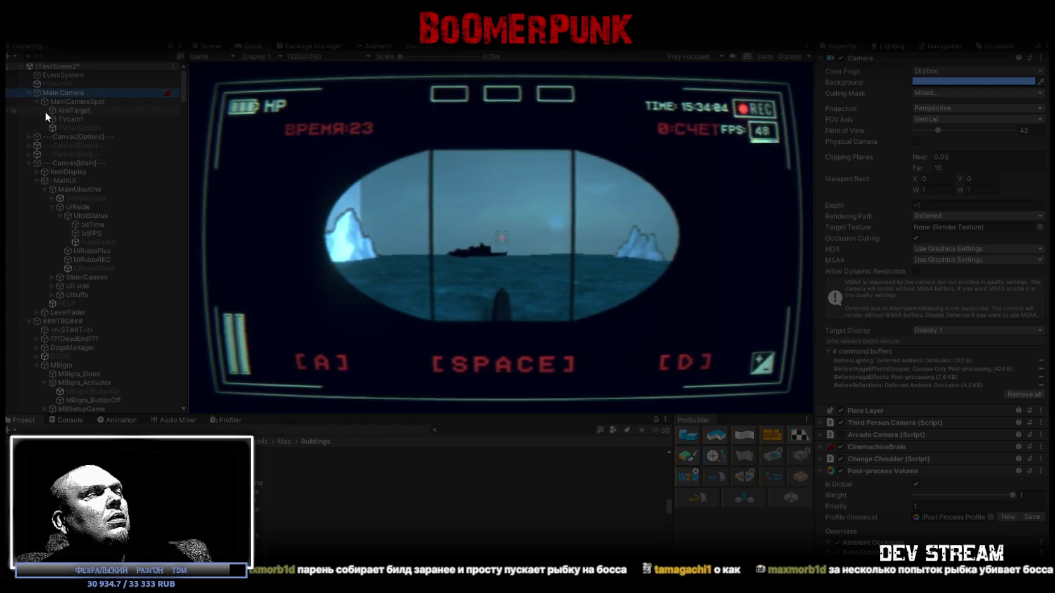
pyautogui.click(583, 216)
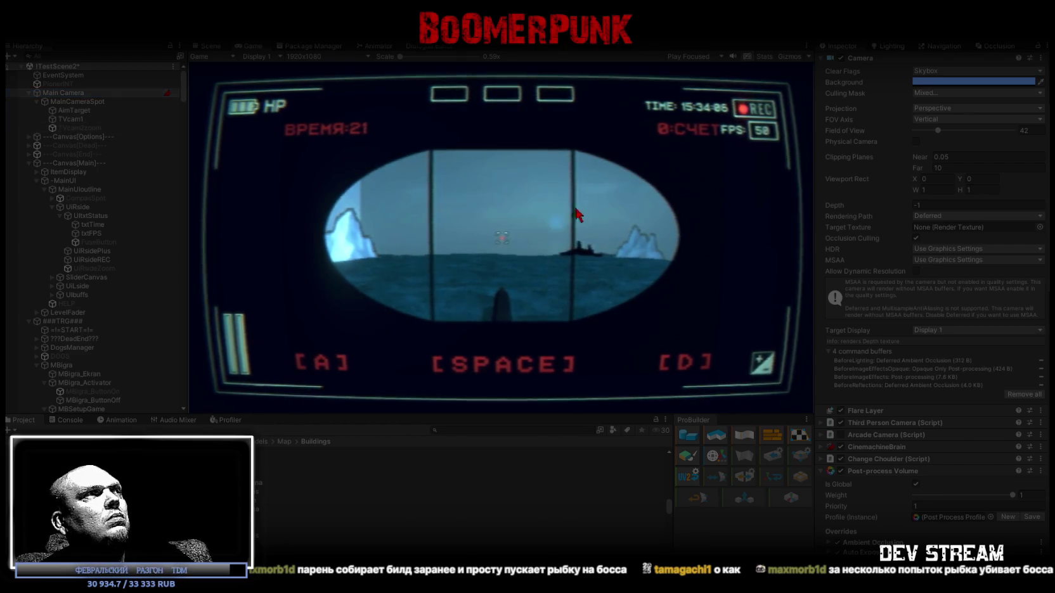
pyautogui.click(30, 94)
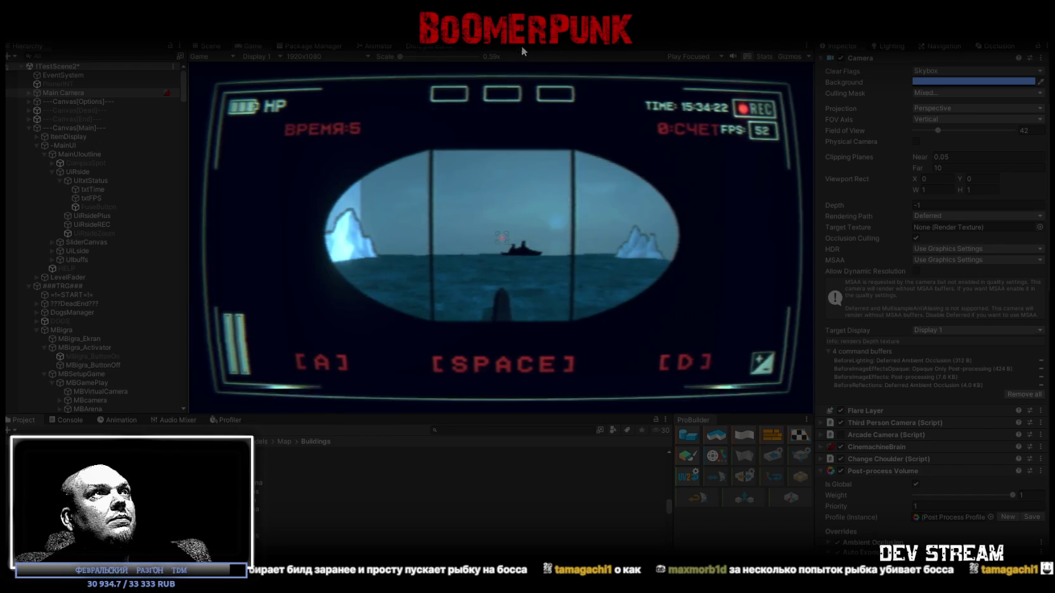
pyautogui.press('space')
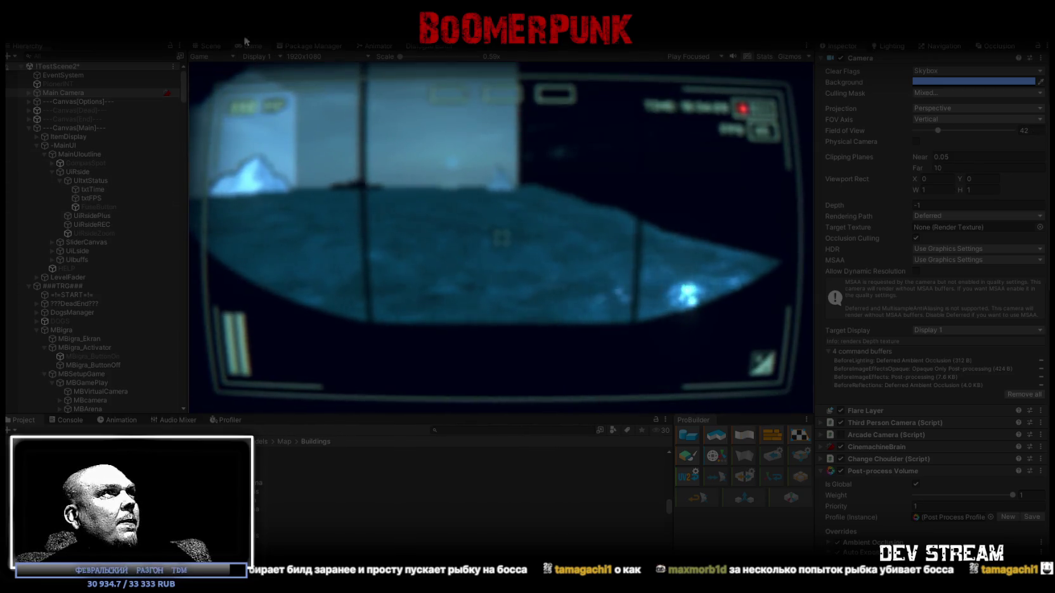
# Select MRVirtualCamera and set its X position to 0 after undoing a trial drag
pyautogui.scroll(-5, 98, 259)
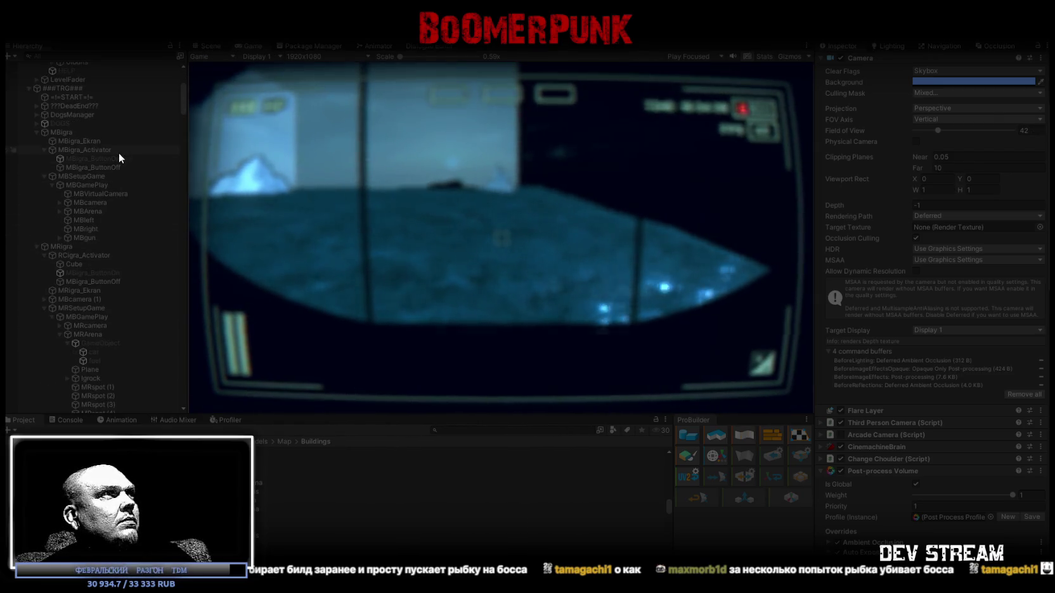
pyautogui.scroll(-3, 123, 285)
pyautogui.scroll(-1, 122, 295)
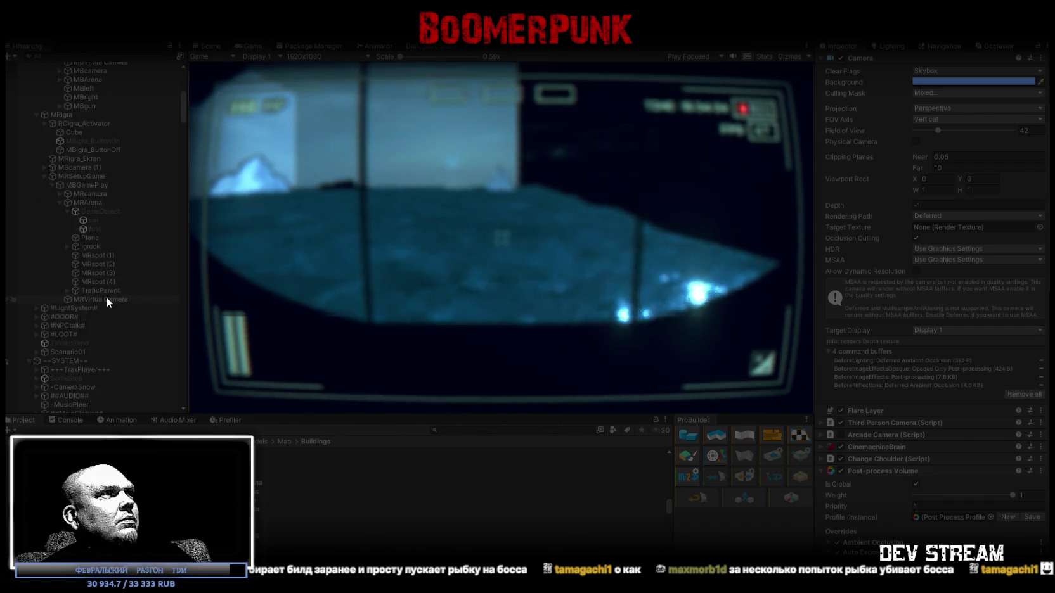
pyautogui.click(107, 299)
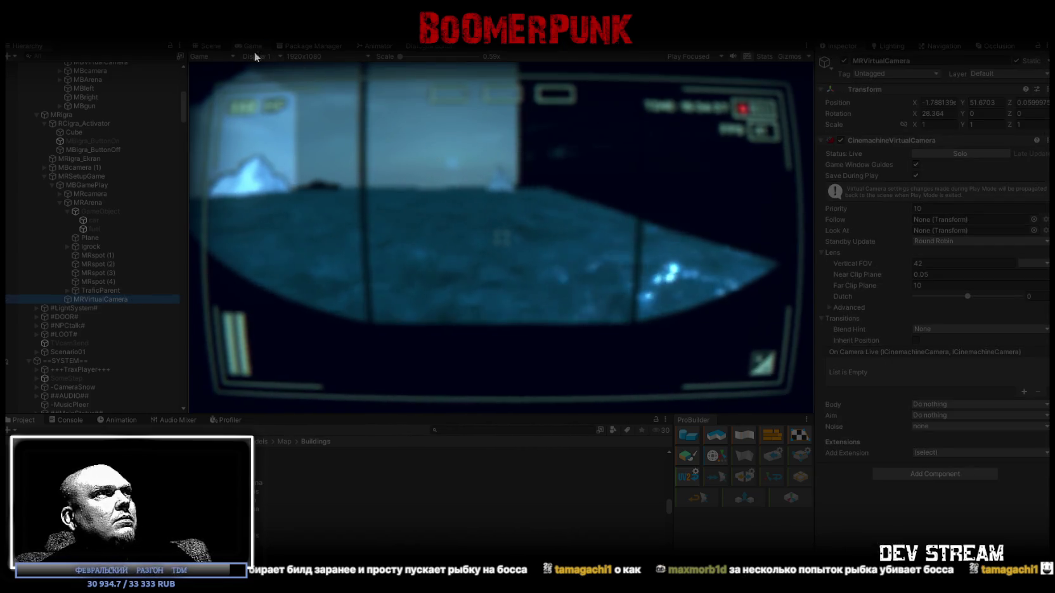
pyautogui.click(214, 46)
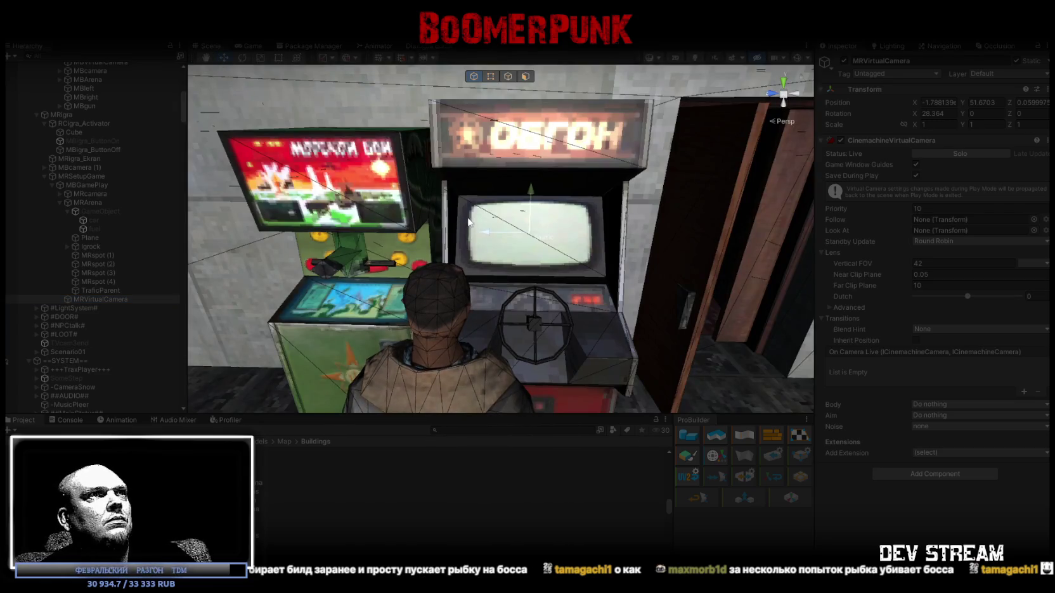
pyautogui.click(251, 46)
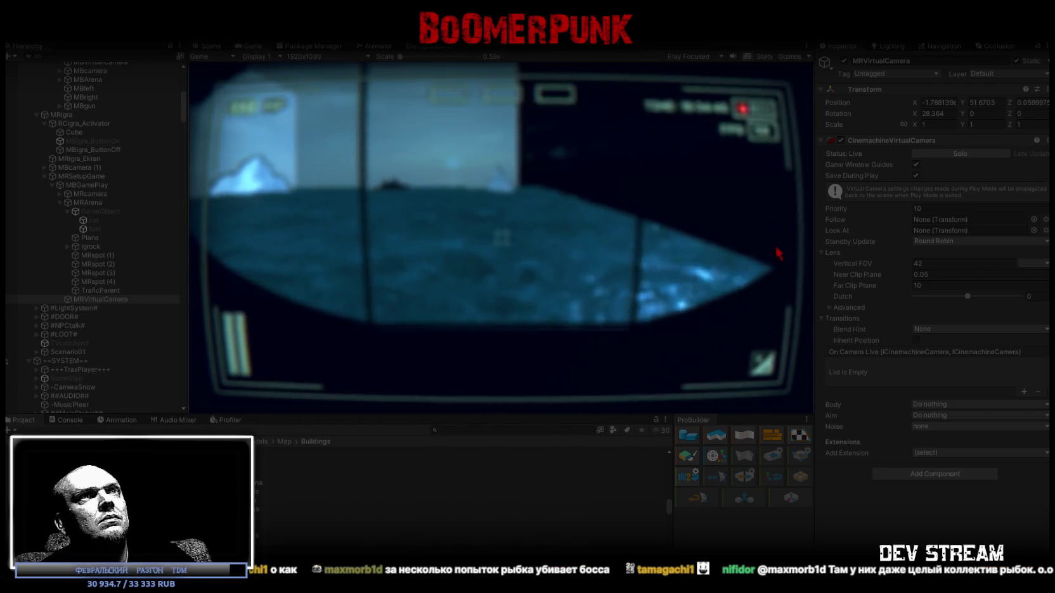
pyautogui.moveTo(915, 102)
pyautogui.mouseDown()
pyautogui.moveTo(887, 102)
pyautogui.moveTo(912, 105)
pyautogui.mouseUp()
pyautogui.hotkey('ctrl', 'z')
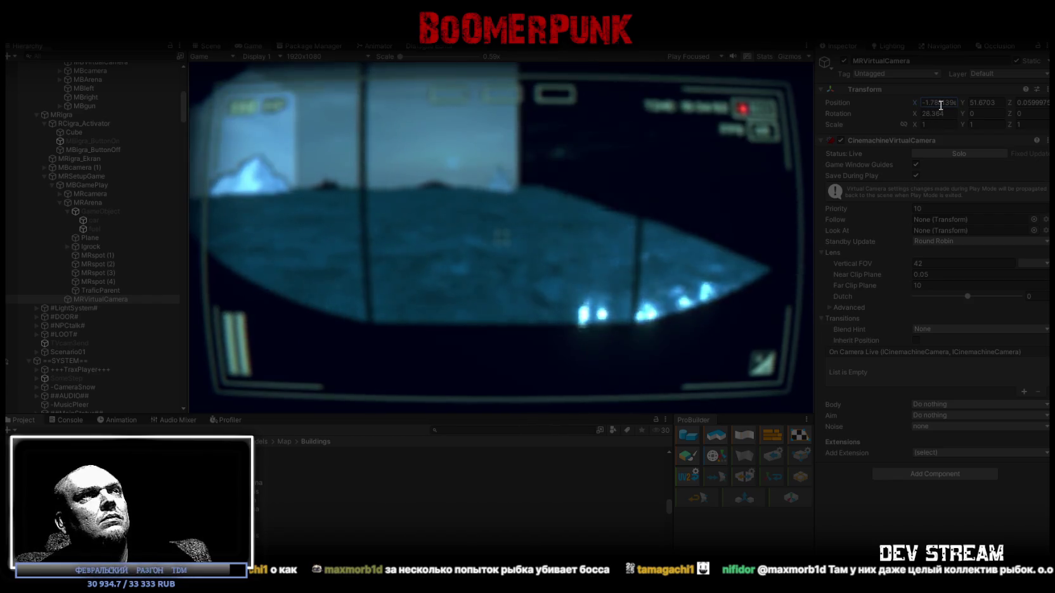
pyautogui.write('0')
pyautogui.press('Escape')
# Raise the camera to about Y 51.67 and tilt Rotation X to 21°, after trying 20 and 19
pyautogui.click(973, 101)
pyautogui.write('52')
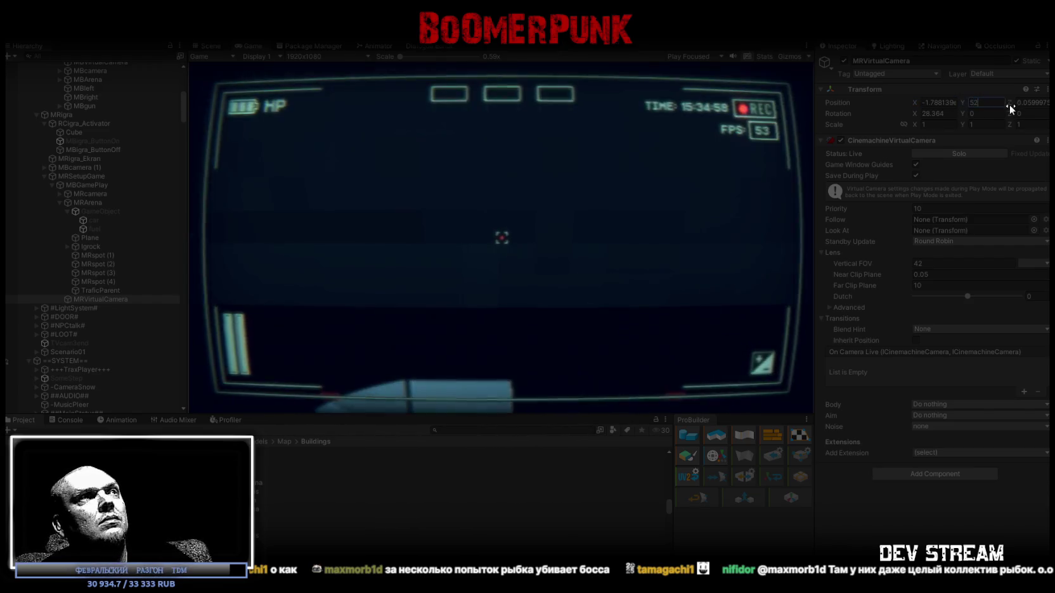
pyautogui.moveTo(964, 102)
pyautogui.mouseDown()
pyautogui.moveTo(724, 115)
pyautogui.moveTo(764, 116)
pyautogui.mouseUp()
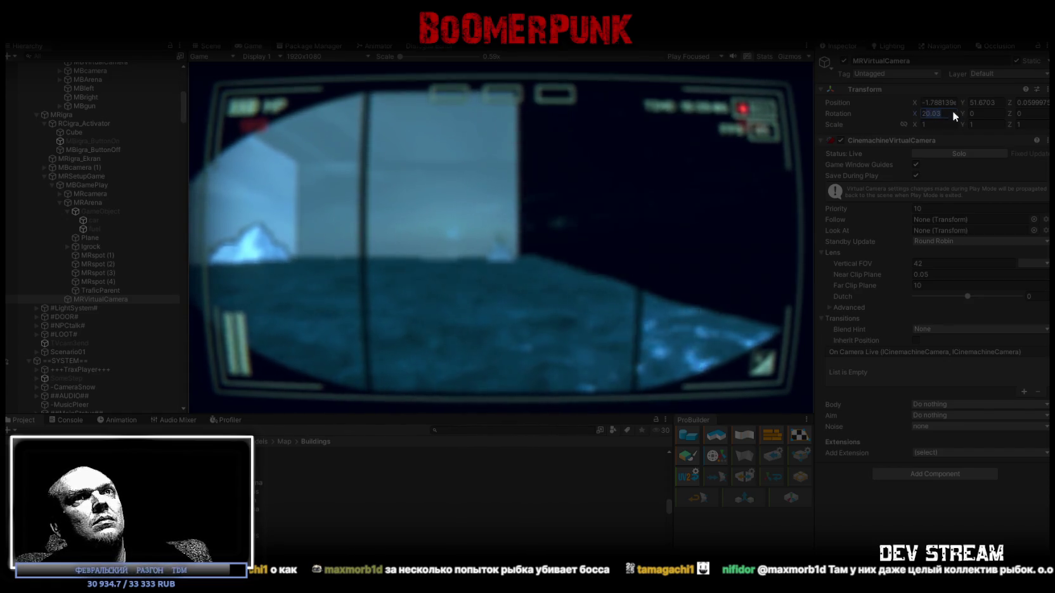
pyautogui.write('20')
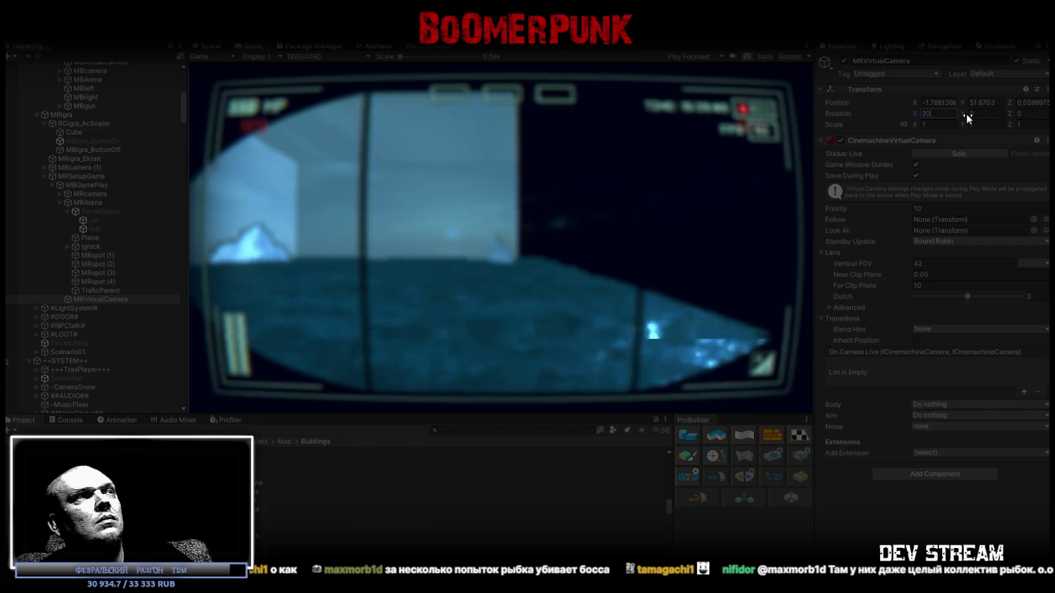
pyautogui.press('Return')
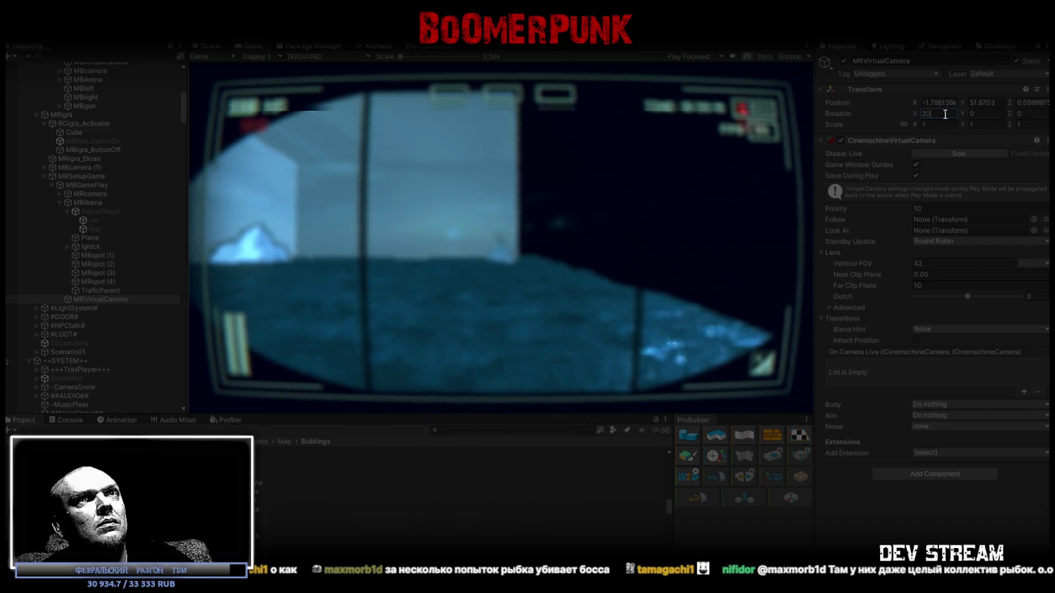
pyautogui.write('19')
pyautogui.press('Return')
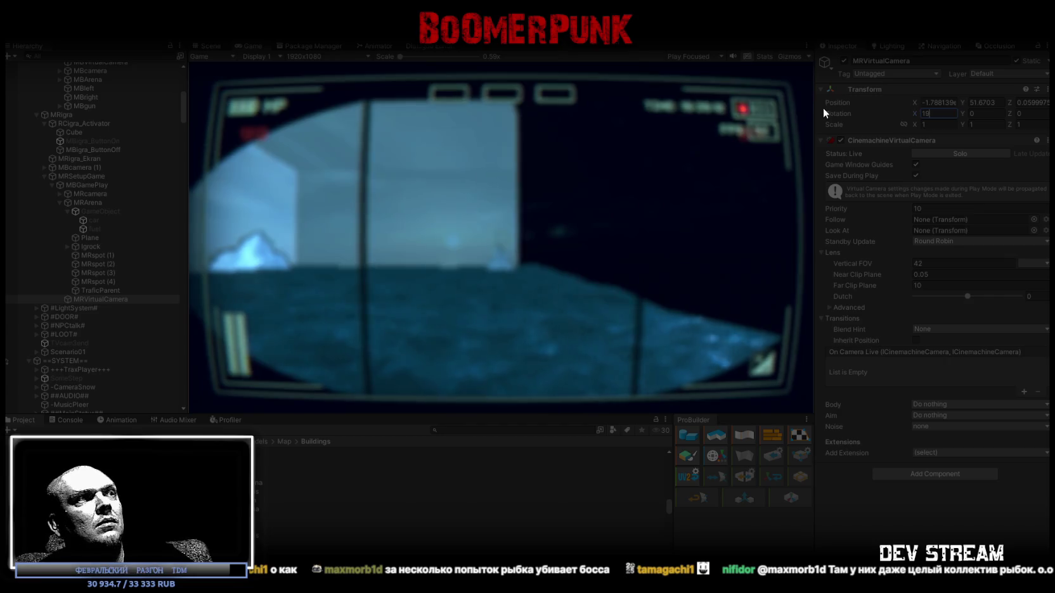
pyautogui.write('21')
pyautogui.press('Return')
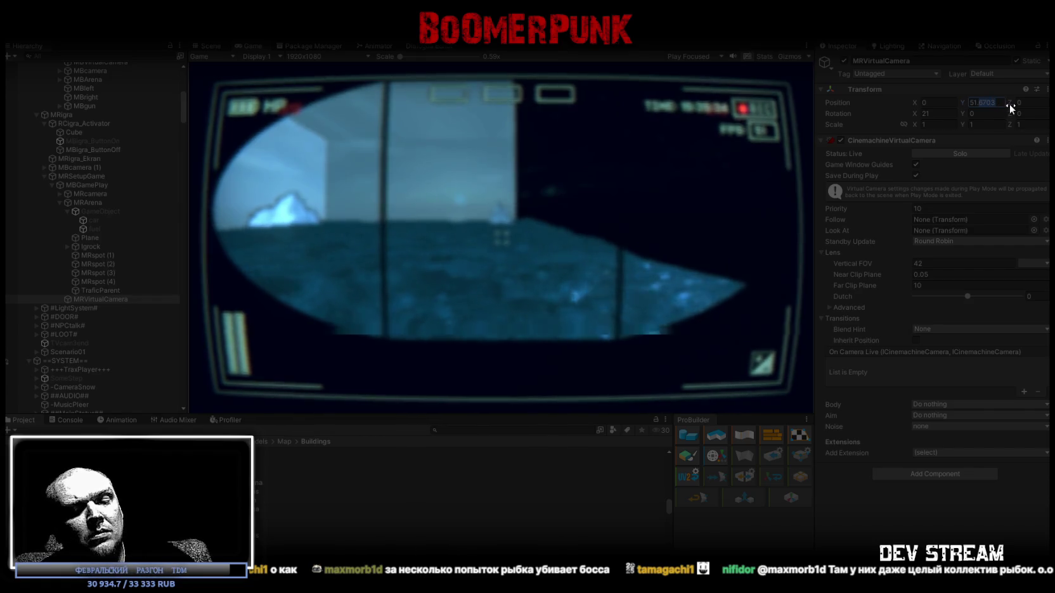
# Set the virtual camera's Y position to exactly 51.7
pyautogui.write('6')
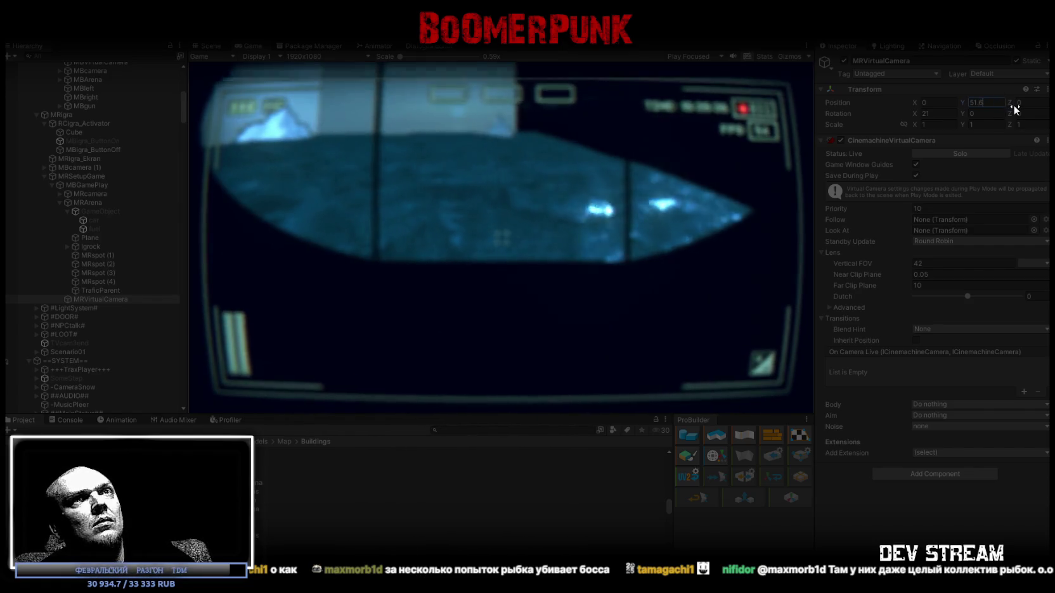
pyautogui.press('BackSpace')
pyautogui.write('7')
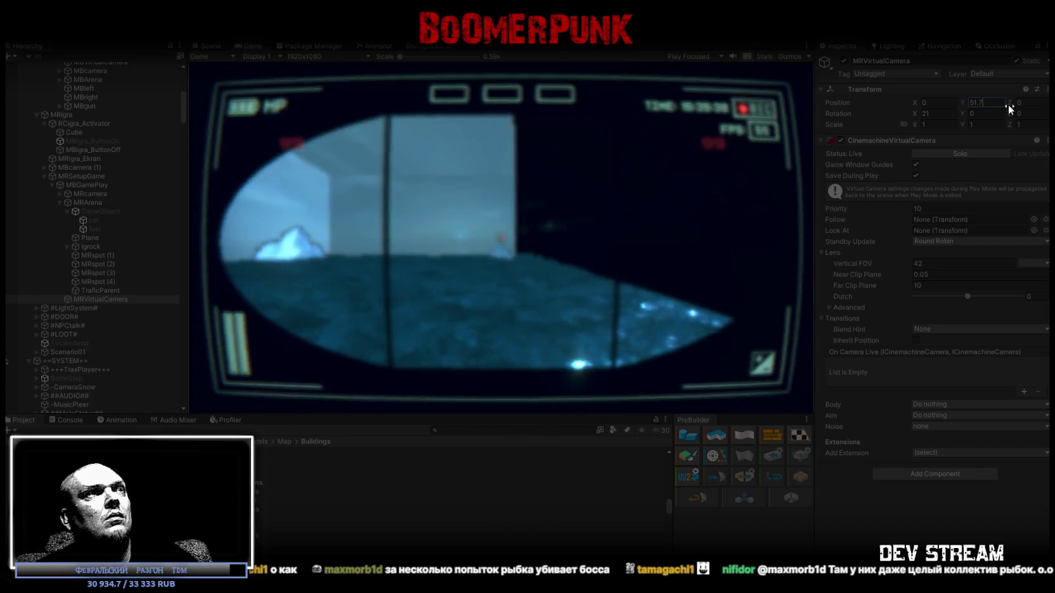
pyautogui.press('Return')
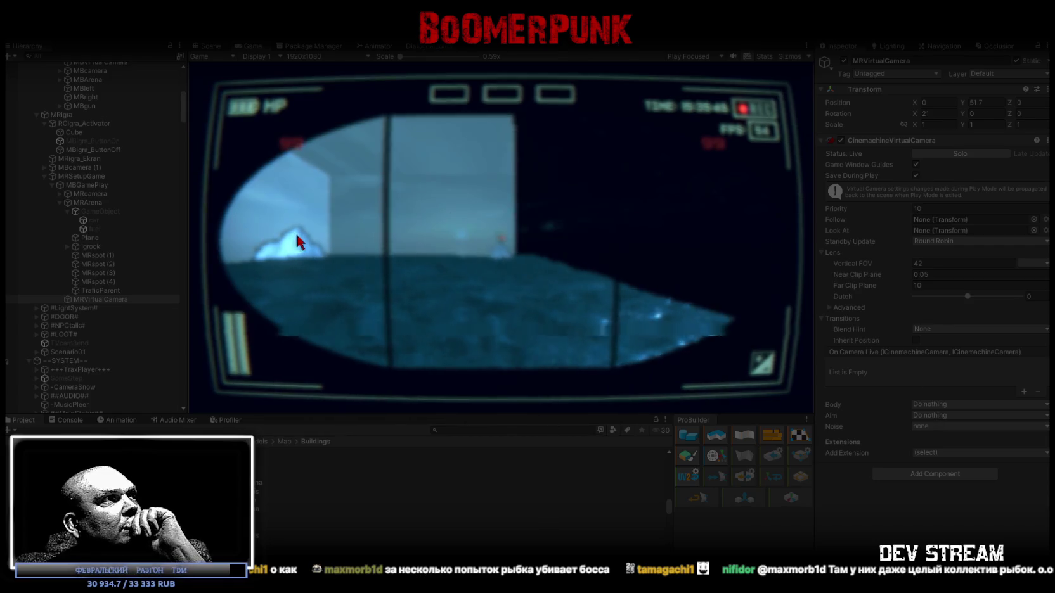
pyautogui.scroll(10, 146, 228)
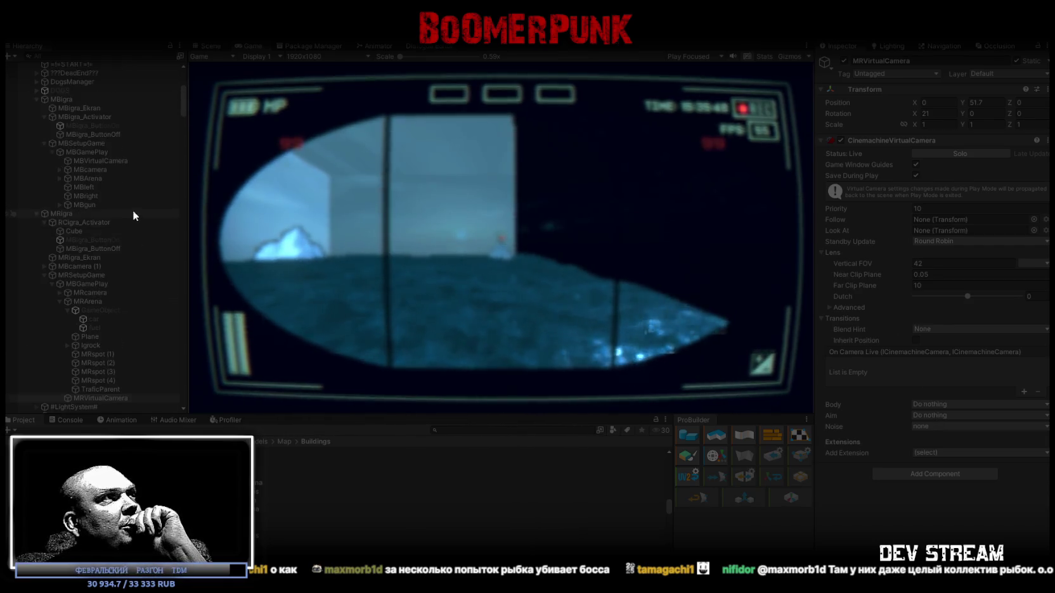
pyautogui.click(100, 261)
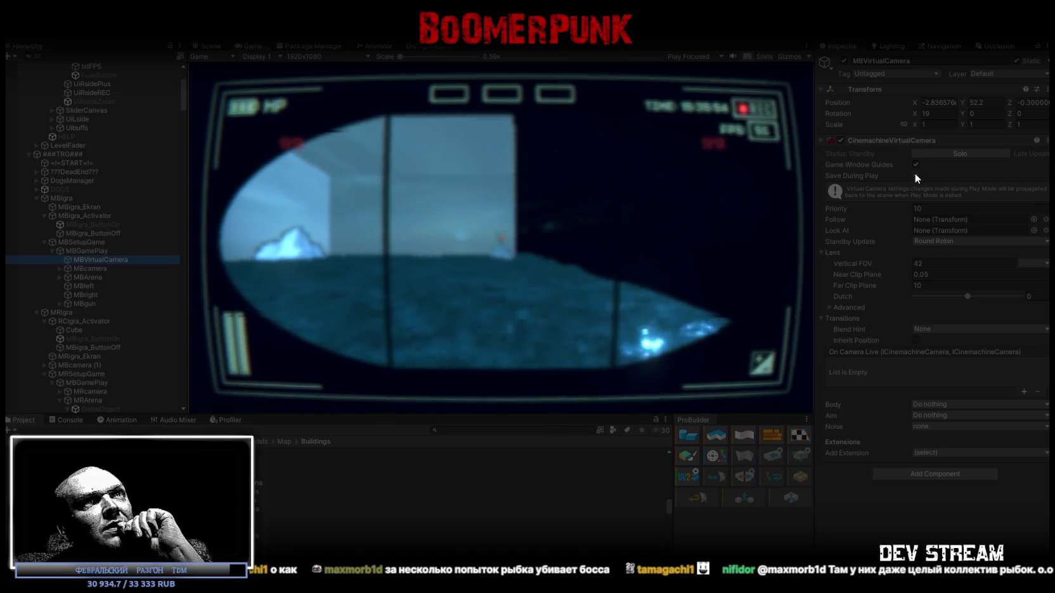
pyautogui.scroll(-6, 148, 209)
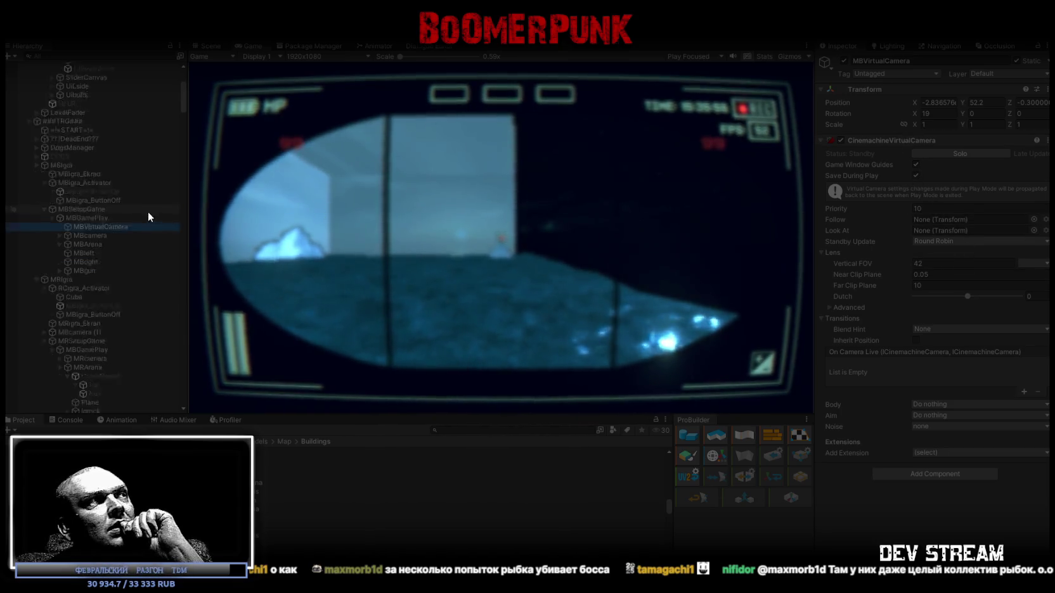
pyautogui.click(100, 332)
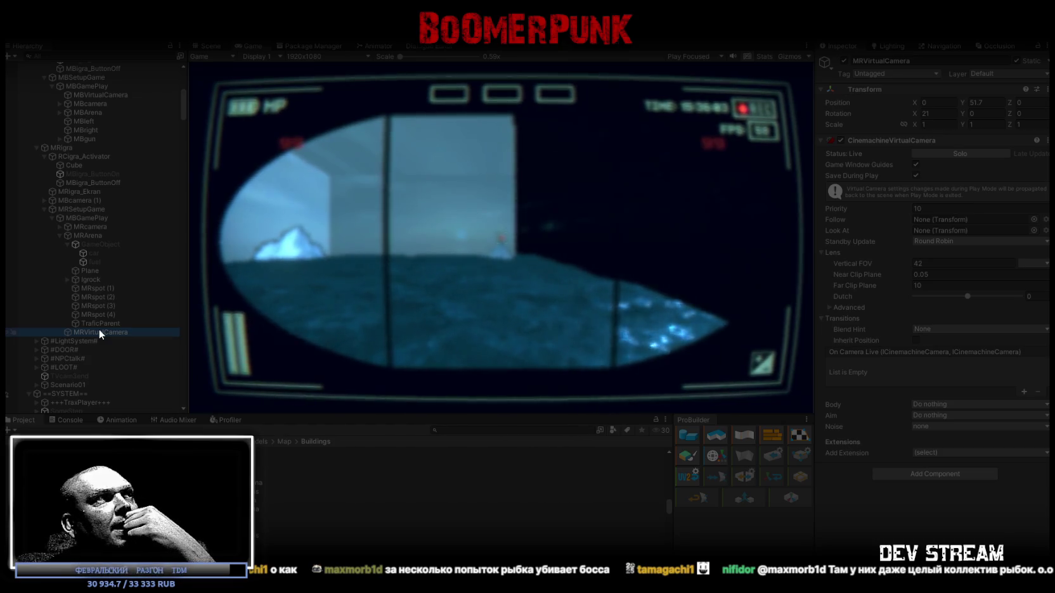
pyautogui.scroll(5, 96, 175)
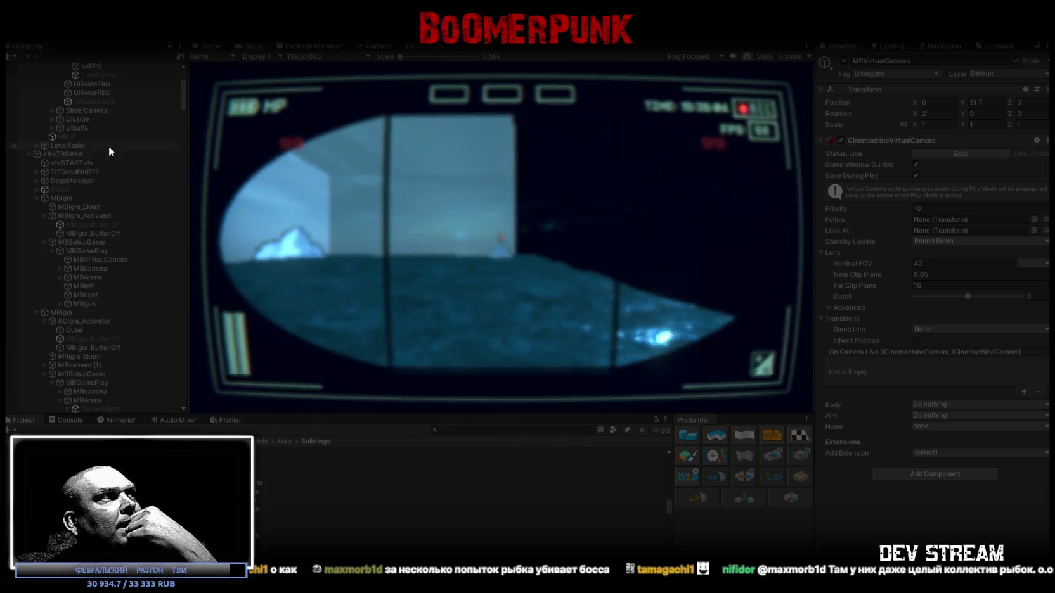
# Compare On Click events of MBigra_ButtonOn and the race ButtonOn/ButtonOff, ending on MiniRaceStop
pyautogui.click(89, 225)
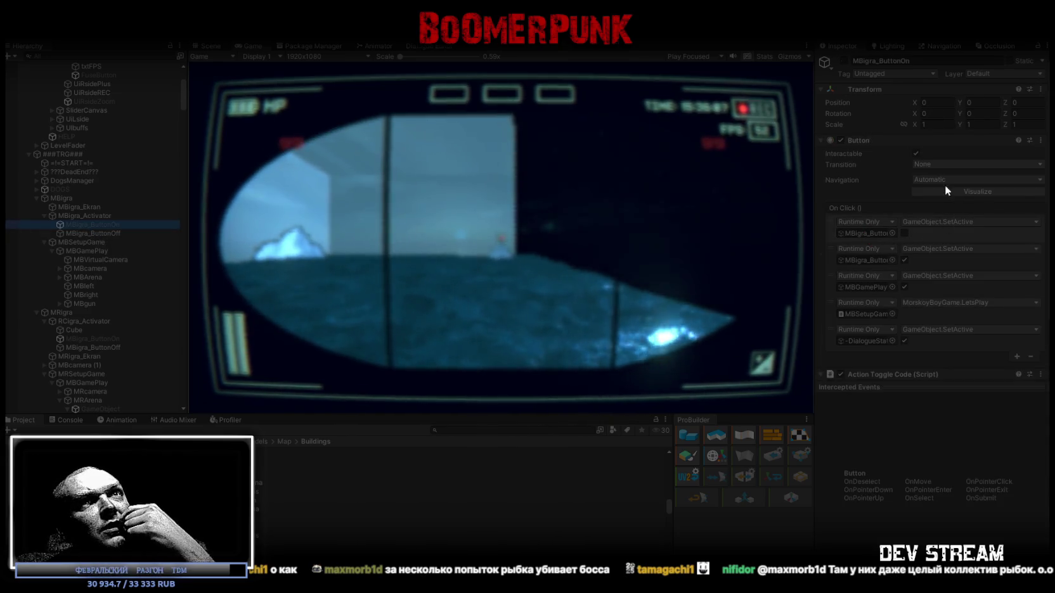
pyautogui.scroll(-2, 944, 142)
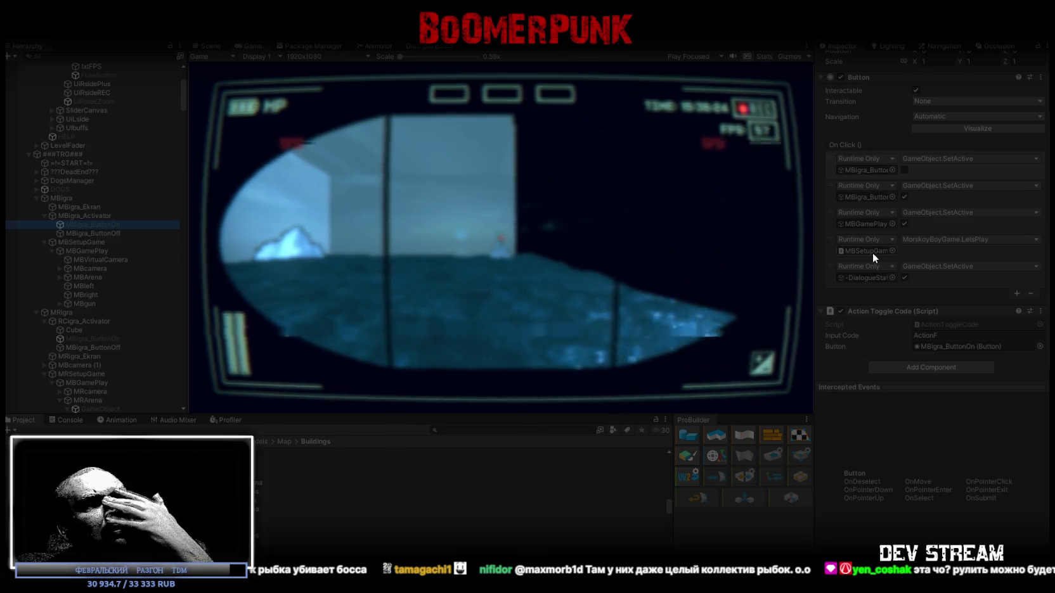
pyautogui.scroll(-4, 105, 274)
pyautogui.click(102, 274)
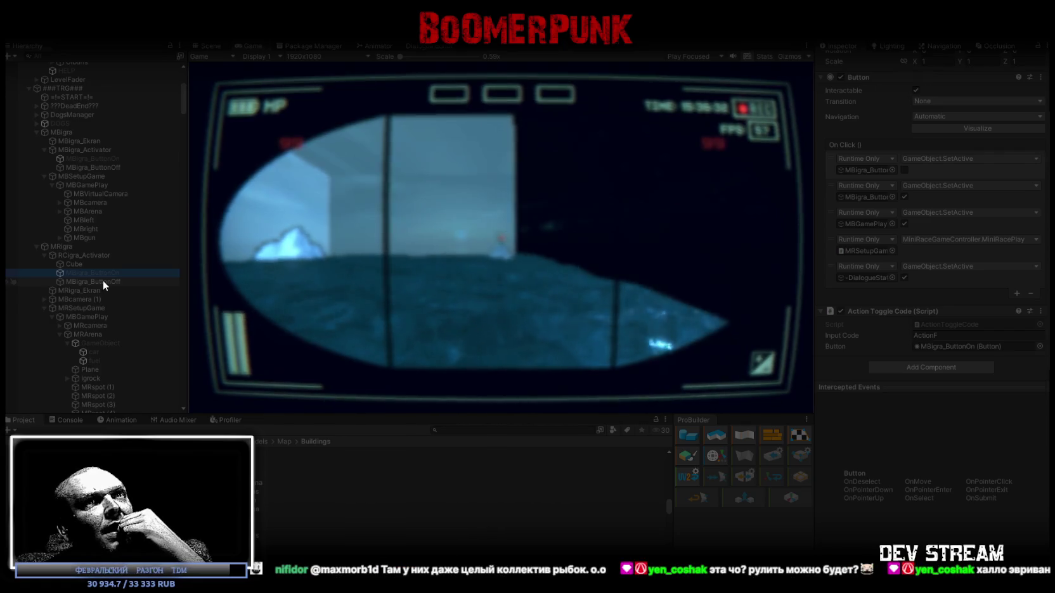
pyautogui.click(103, 281)
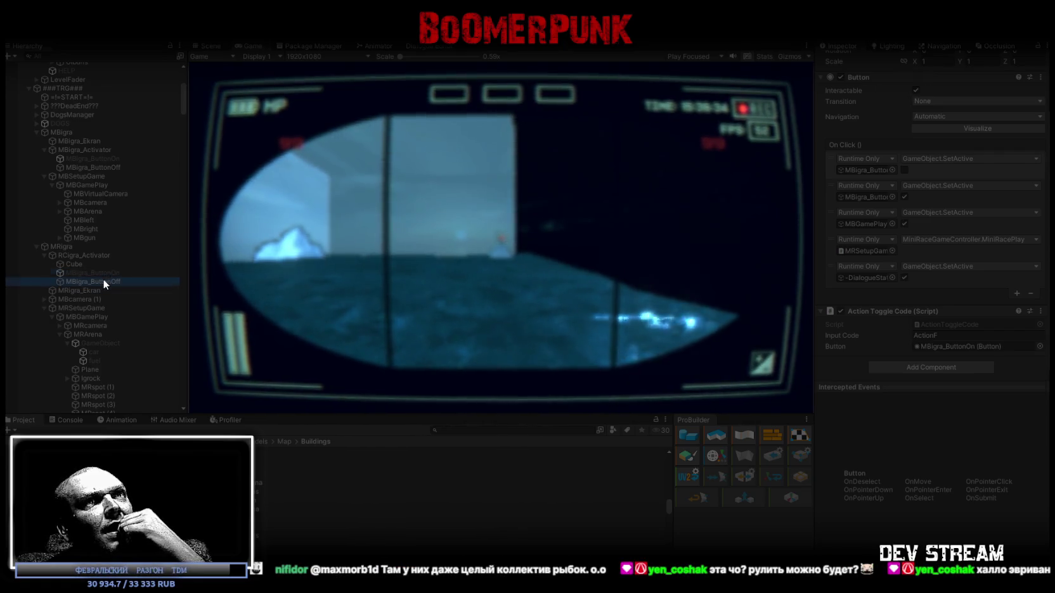
pyautogui.click(103, 272)
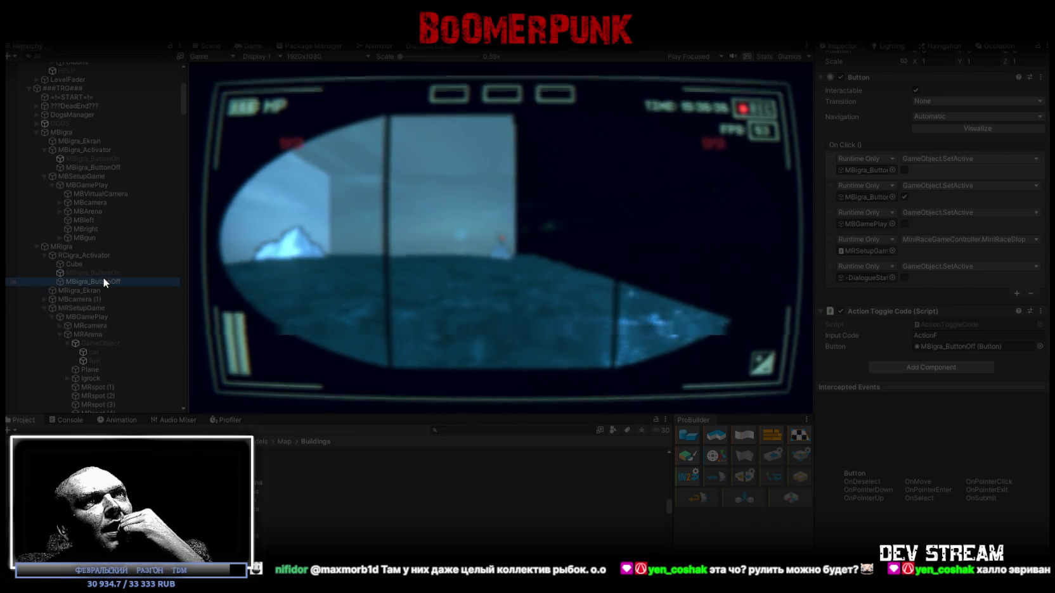
pyautogui.click(103, 282)
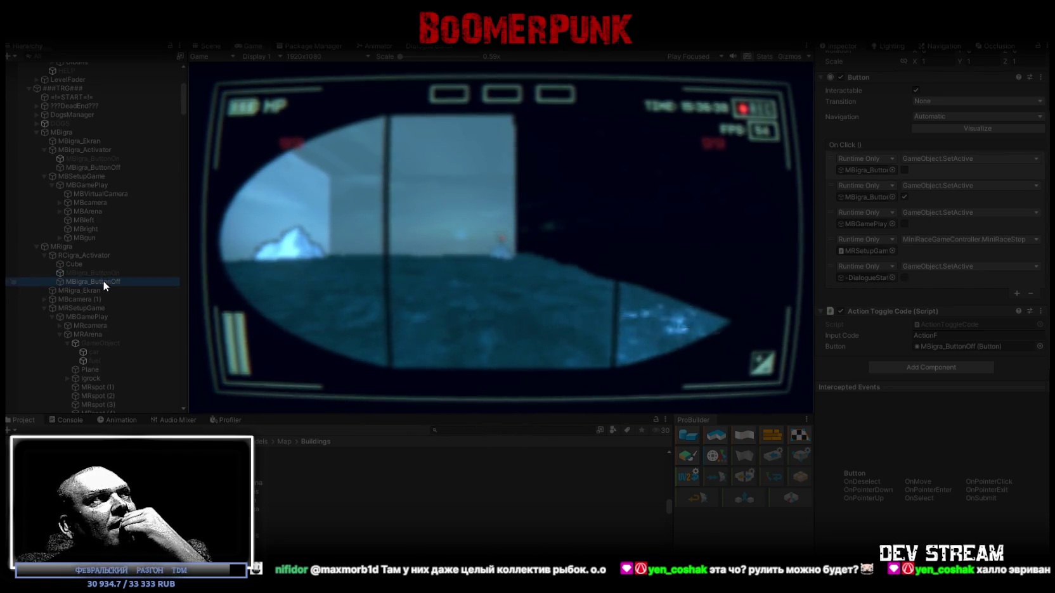
pyautogui.scroll(-2, 105, 279)
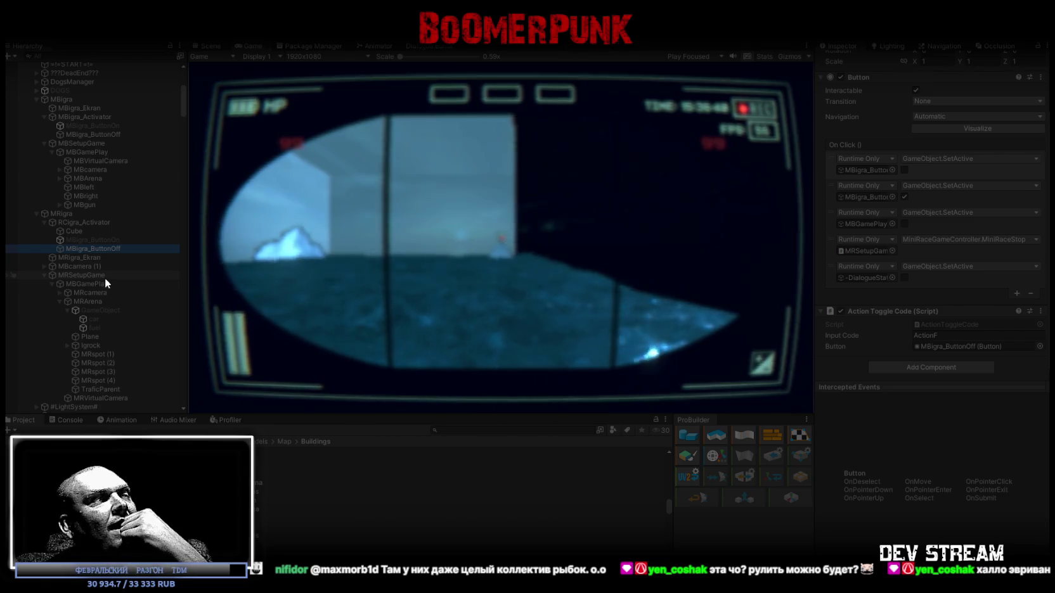
pyautogui.scroll(-5, 104, 278)
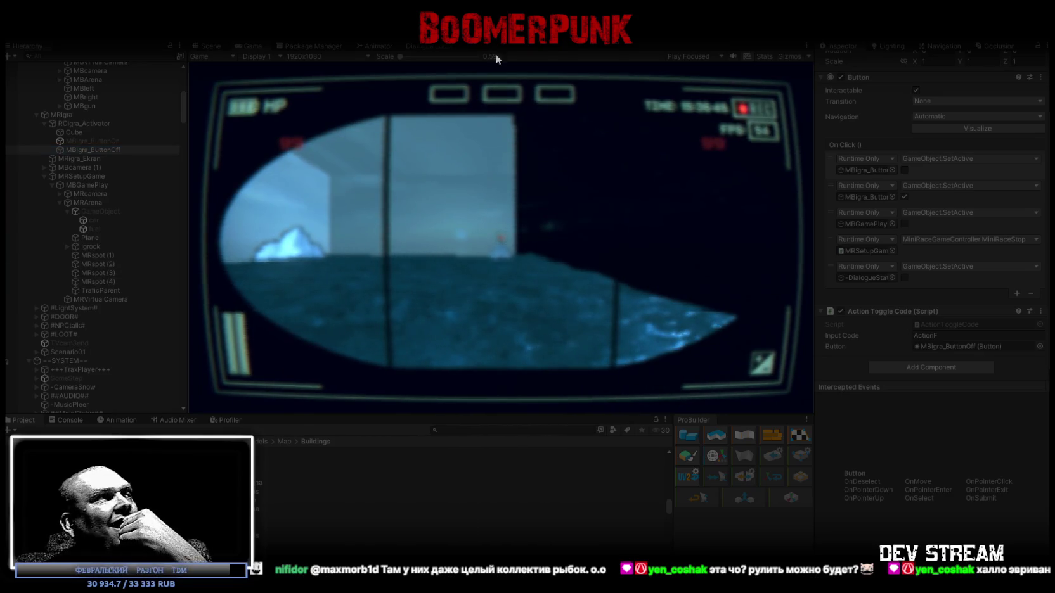
pyautogui.click(284, 201)
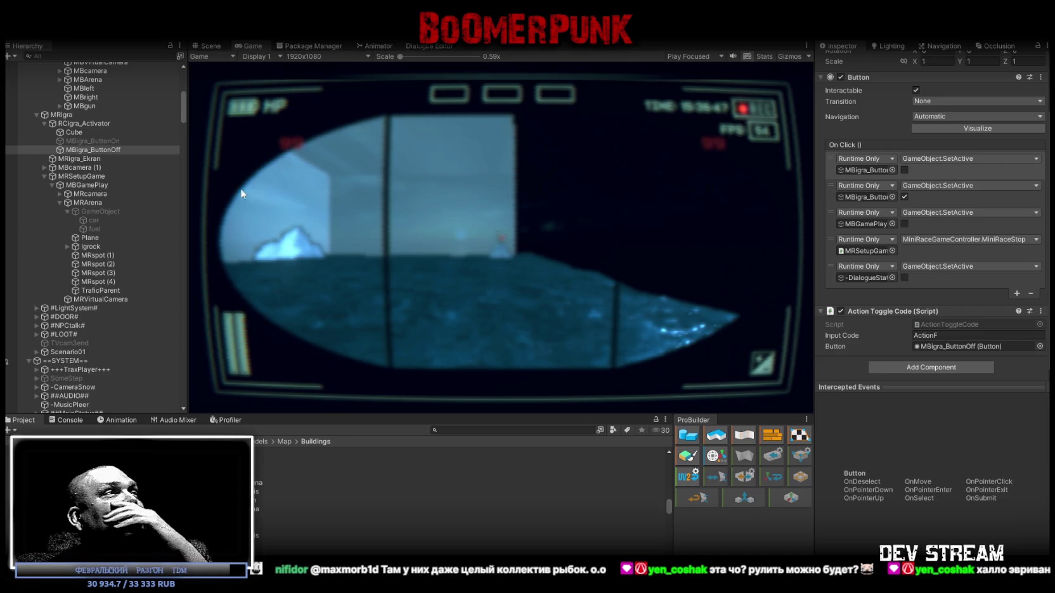
# Stop play mode and move MRVirtualCamera to the top of MBGamePlay, viewing both arcade machines
pyautogui.hotkey('ctrl', 'p')
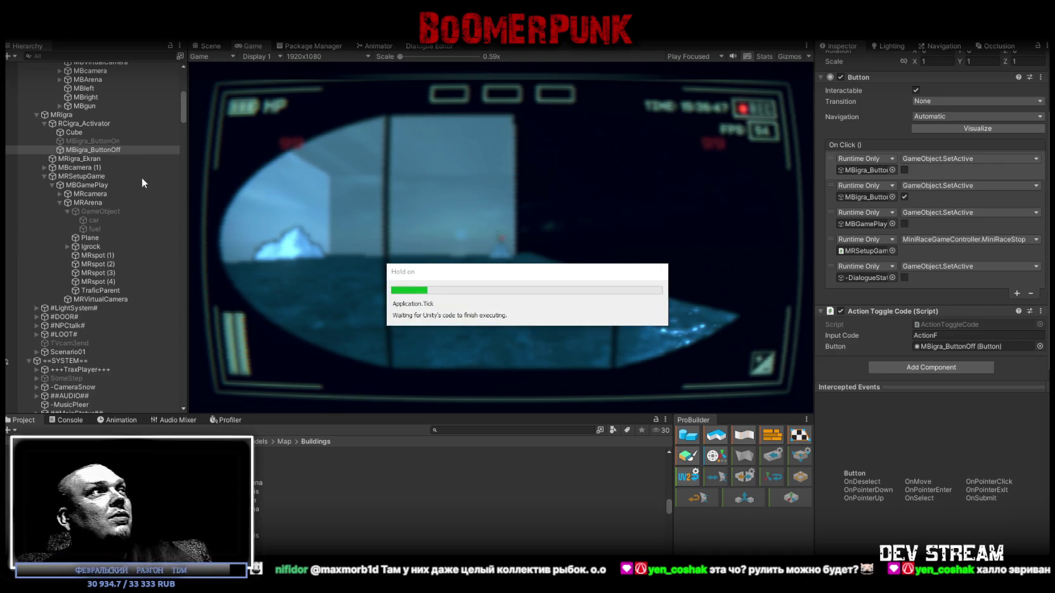
pyautogui.moveTo(102, 186); pyautogui.dragTo(103, 197)
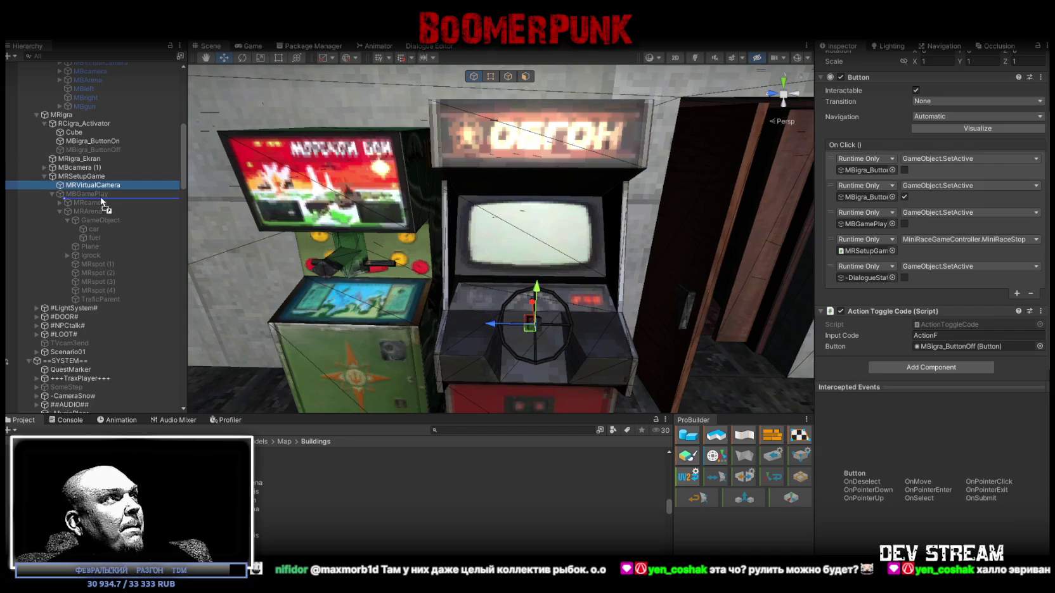
pyautogui.moveTo(260, 215)
pyautogui.mouseDown()
pyautogui.moveTo(273, 210)
pyautogui.moveTo(254, 245)
pyautogui.moveTo(197, 255)
pyautogui.moveTo(513, 228)
pyautogui.moveTo(513, 247)
pyautogui.moveTo(466, 250)
pyautogui.mouseUp()
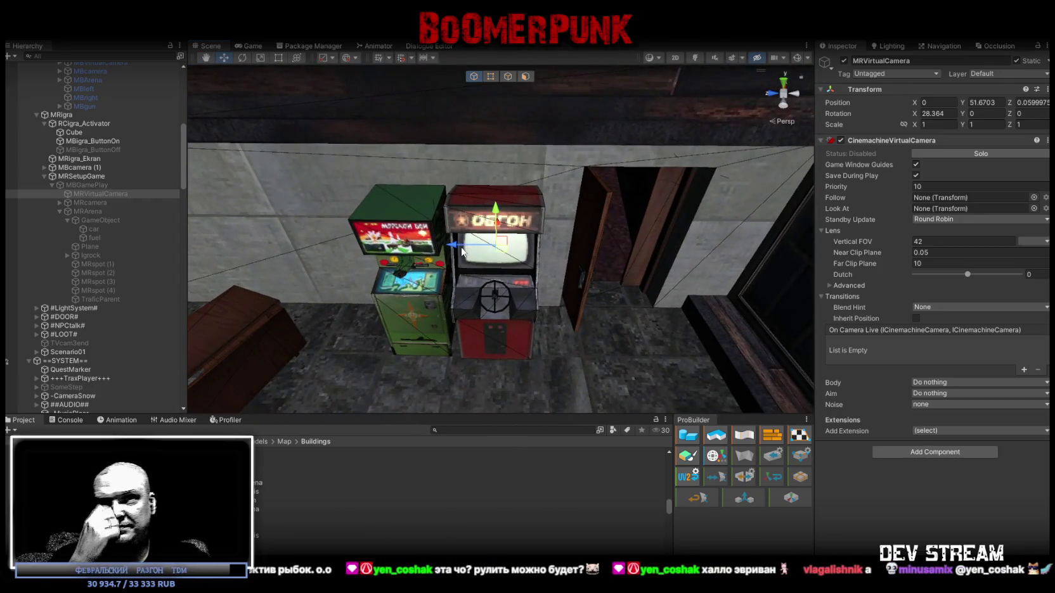
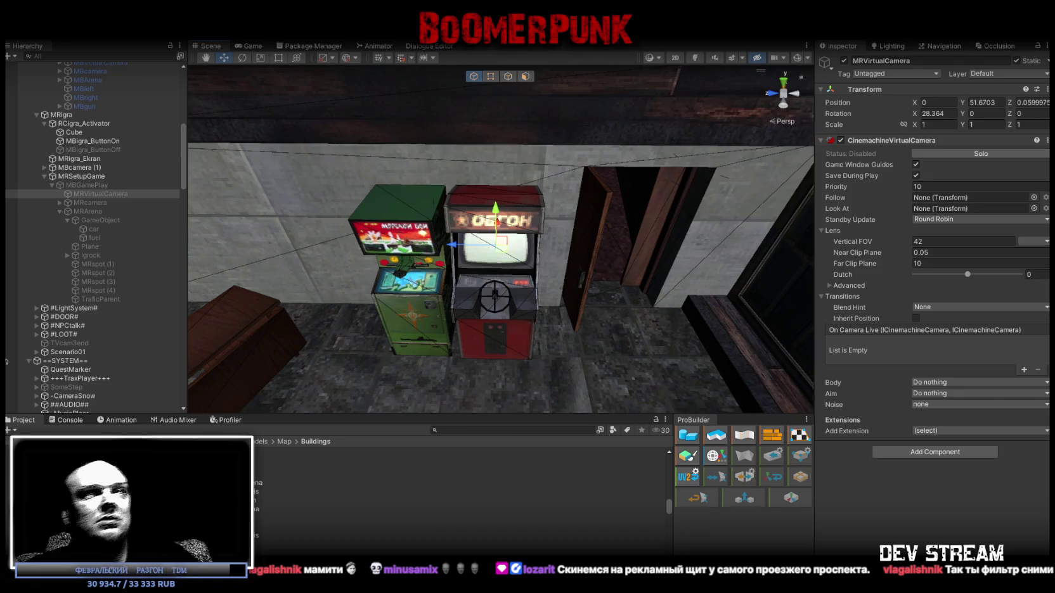
# Select the MBigra arcade object, frame it with F and orbit the Scene view around it
pyautogui.click(569, 314)
pyautogui.press('f')
pyautogui.moveTo(619, 211)
pyautogui.mouseDown()
pyautogui.moveTo(523, 179)
pyautogui.moveTo(487, 186)
pyautogui.moveTo(483, 226)
pyautogui.moveTo(577, 237)
pyautogui.moveTo(609, 230)
pyautogui.moveTo(599, 203)
pyautogui.moveTo(613, 233)
pyautogui.moveTo(591, 221)
pyautogui.moveTo(610, 243)
pyautogui.moveTo(603, 215)
pyautogui.moveTo(565, 205)
pyautogui.moveTo(665, 168)
pyautogui.moveTo(643, 245)
pyautogui.moveTo(627, 239)
pyautogui.mouseUp()
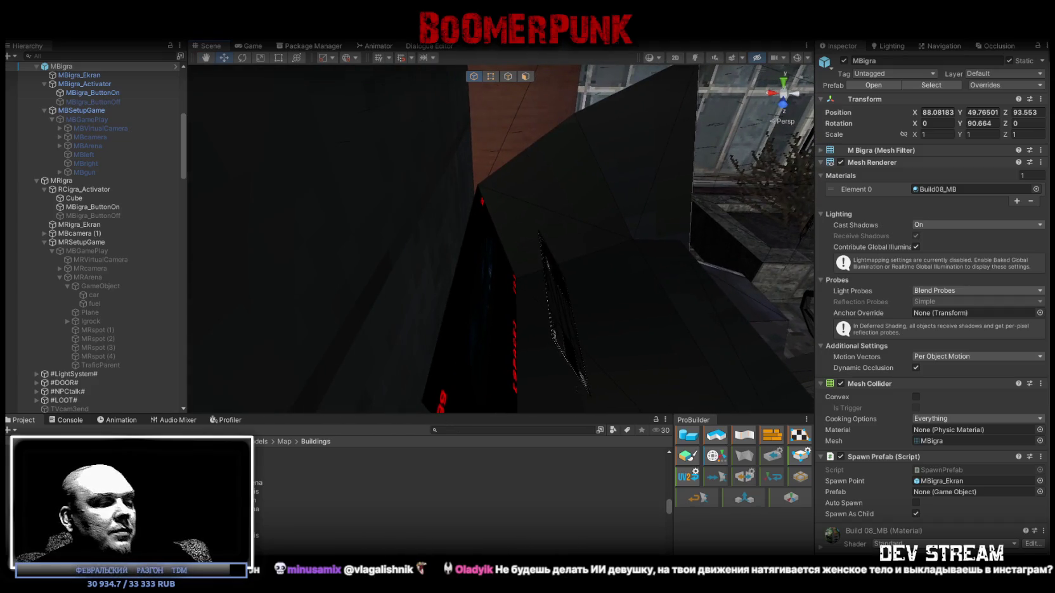
pyautogui.hotkey('alt', 'Tab')
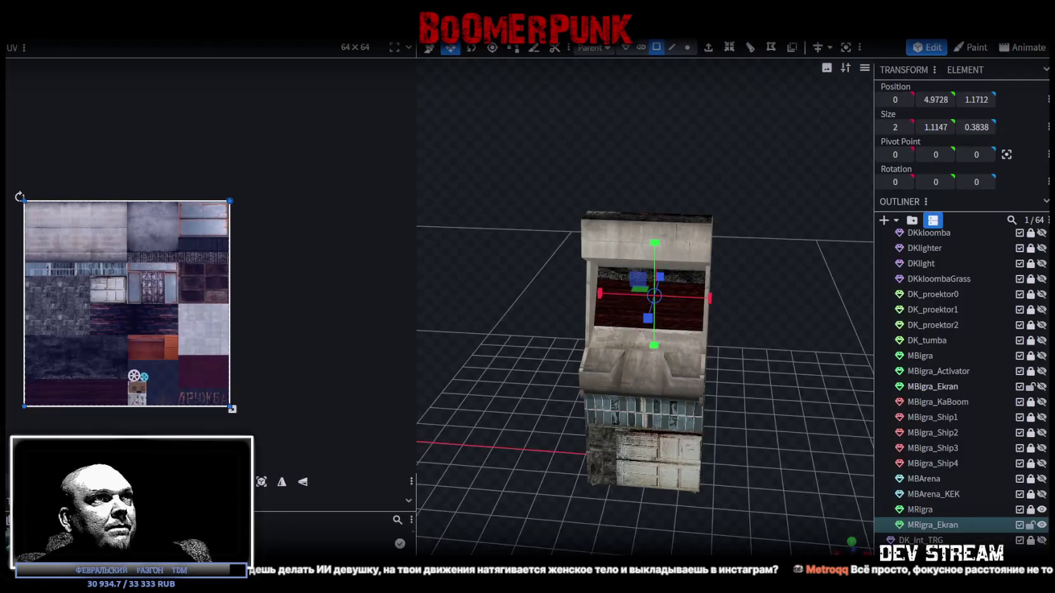
# Apply the red ОБГОН arcade texture to the cabinet model and inspect it from several angles
pyautogui.moveTo(657, 494)
pyautogui.mouseDown()
pyautogui.moveTo(514, 400)
pyautogui.moveTo(645, 401)
pyautogui.moveTo(582, 388)
pyautogui.mouseUp()
pyautogui.scroll(5, 640, 399)
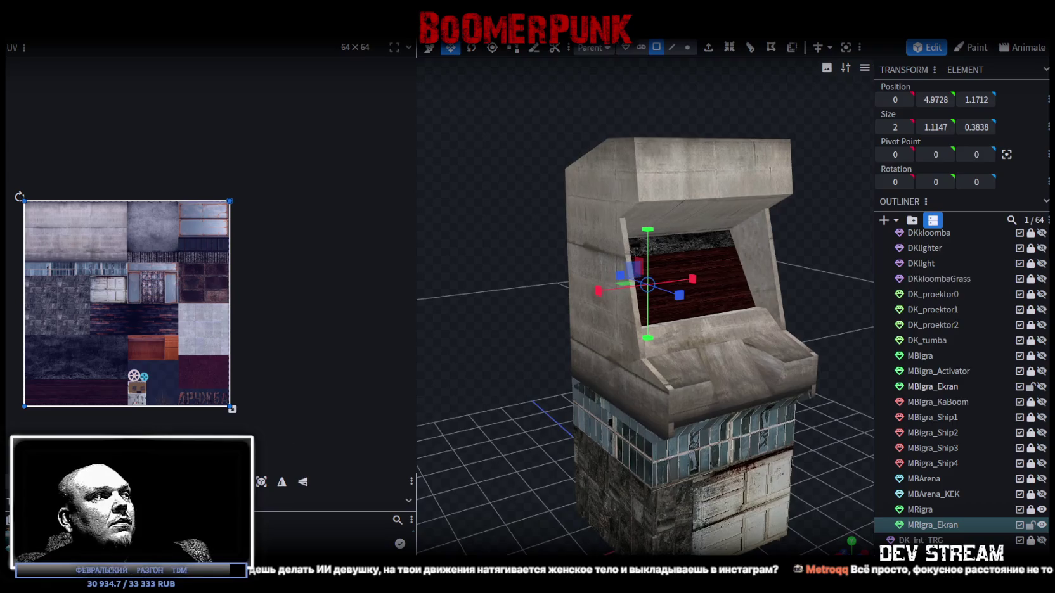
pyautogui.rightClick(93, 200)
pyautogui.click(144, 247)
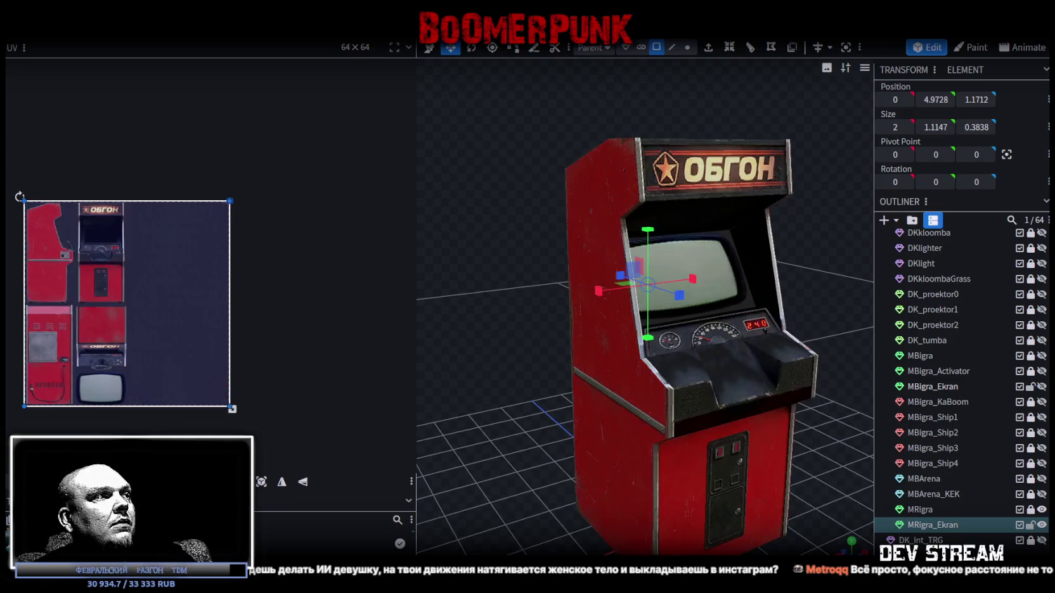
pyautogui.moveTo(523, 423)
pyautogui.mouseDown()
pyautogui.moveTo(584, 441)
pyautogui.moveTo(666, 431)
pyautogui.moveTo(761, 444)
pyautogui.mouseUp()
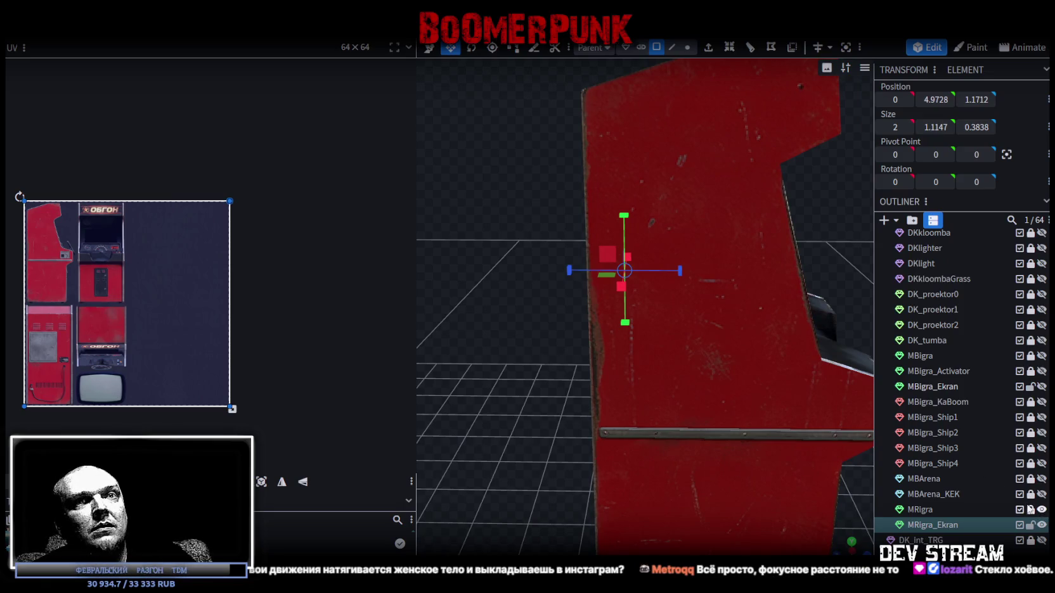
pyautogui.scroll(-1, 737, 304)
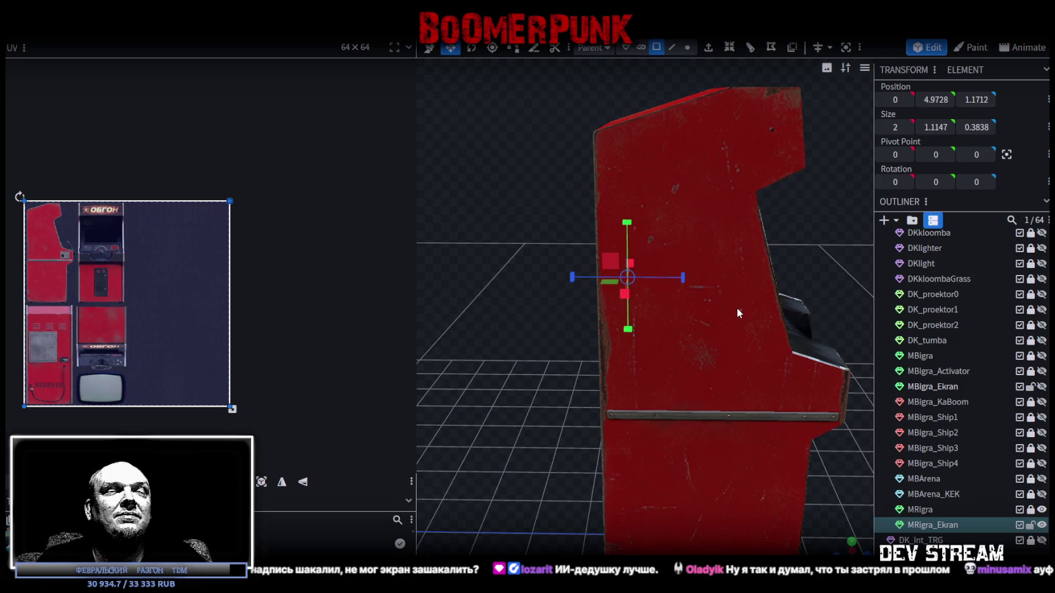
pyautogui.scroll(-3, 702, 383)
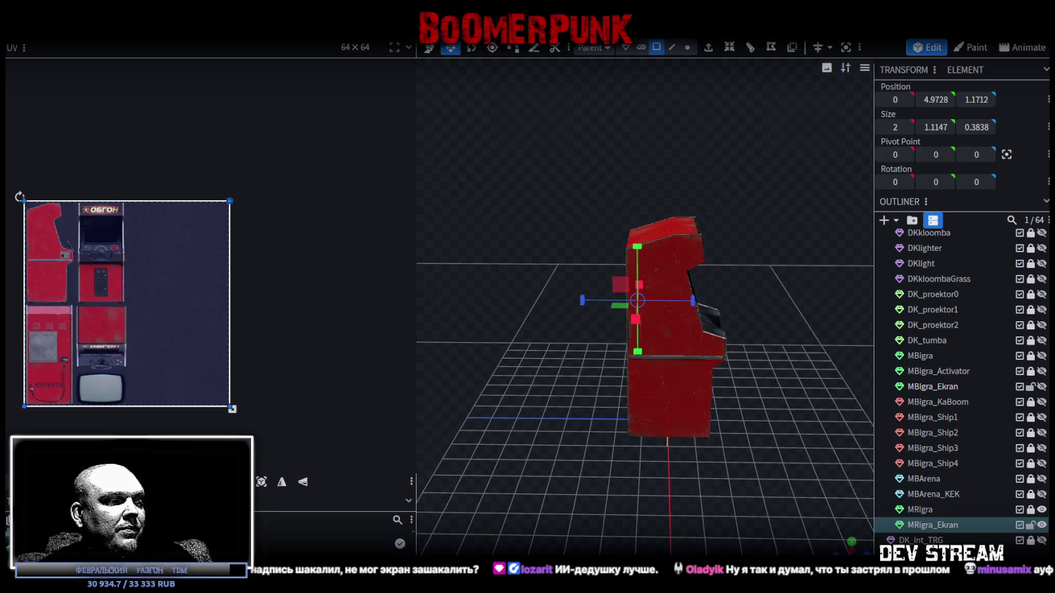
pyautogui.moveTo(643, 497)
pyautogui.mouseDown()
pyautogui.moveTo(691, 443)
pyautogui.moveTo(596, 489)
pyautogui.mouseUp()
pyautogui.scroll(3, 726, 310)
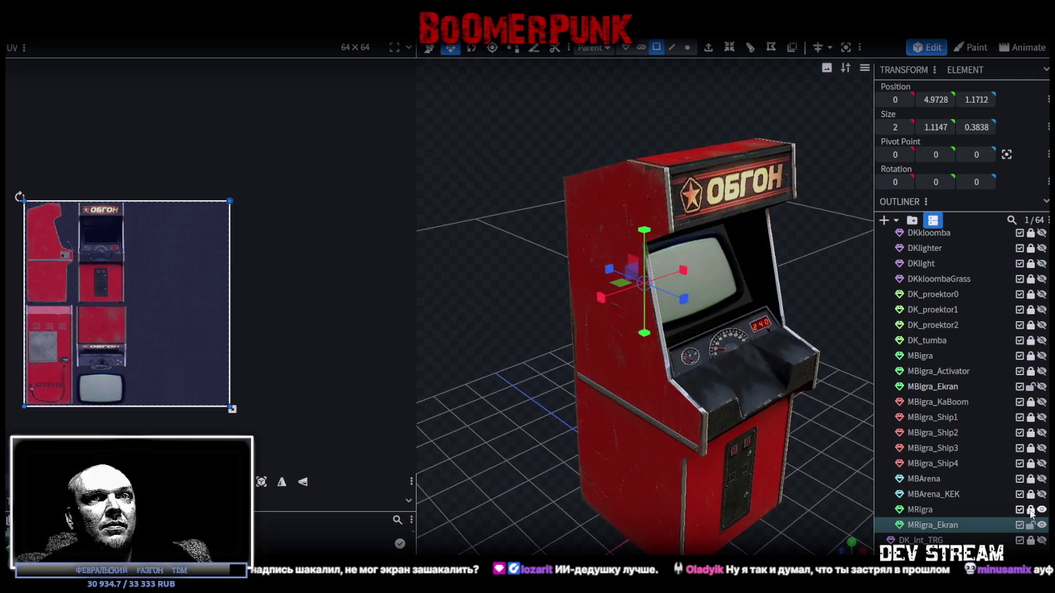
# Unlock the MRigra part and select the top edge of the cabinet screen in edge mode
pyautogui.click(1030, 511)
pyautogui.click(930, 510)
pyautogui.click(723, 282)
pyautogui.moveTo(845, 274)
pyautogui.mouseDown()
pyautogui.moveTo(740, 284)
pyautogui.moveTo(767, 283)
pyautogui.mouseUp()
pyautogui.scroll(2, 767, 278)
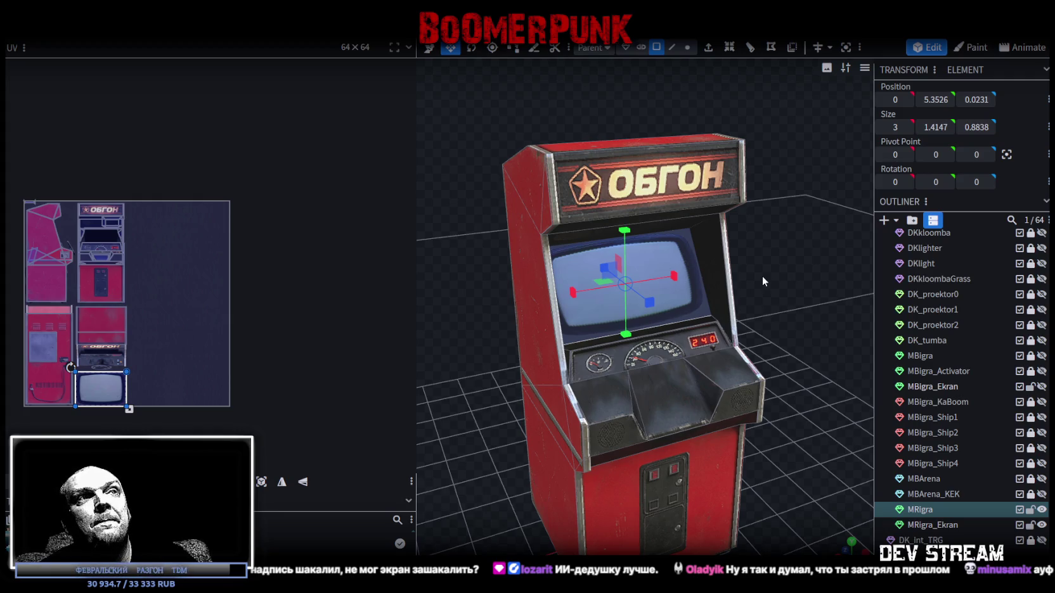
pyautogui.scroll(5, 807, 241)
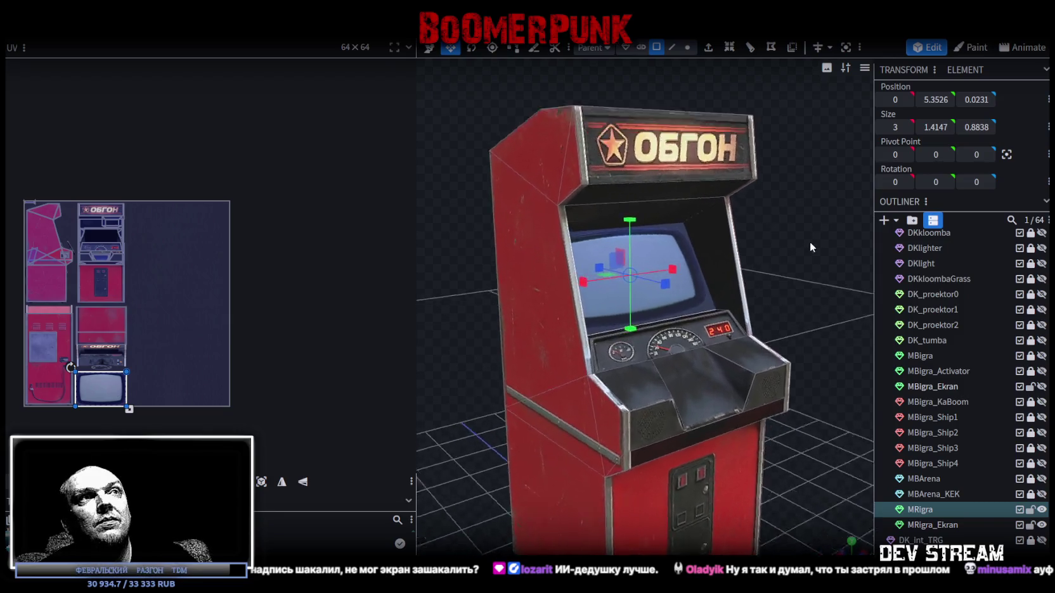
pyautogui.click(672, 48)
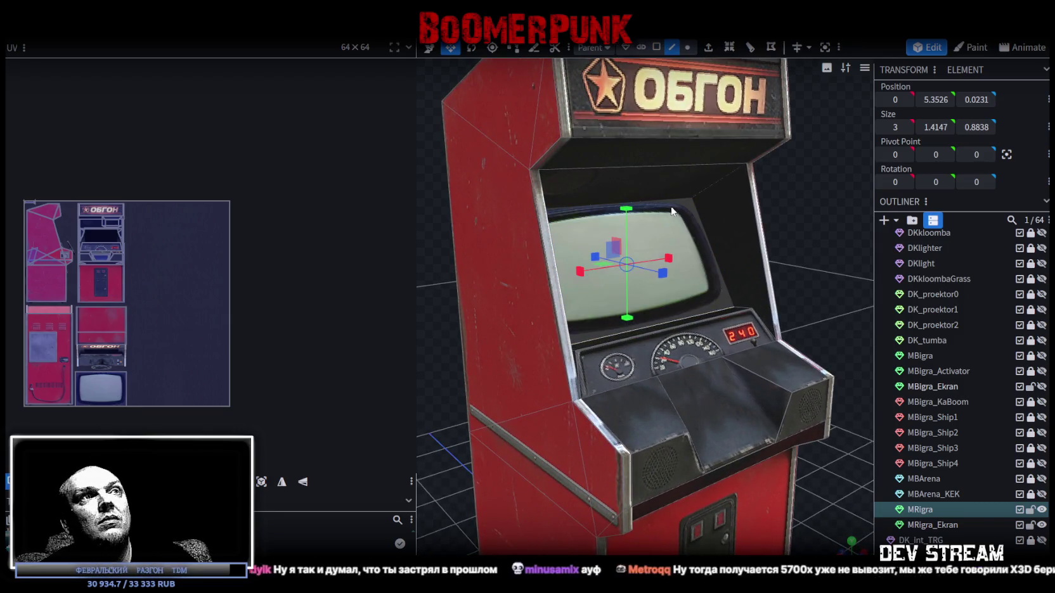
pyautogui.click(605, 204)
pyautogui.moveTo(797, 222); pyautogui.dragTo(726, 187)
# Move the screen's top edge back along Z and up along Y, then save Build08
pyautogui.press('v')
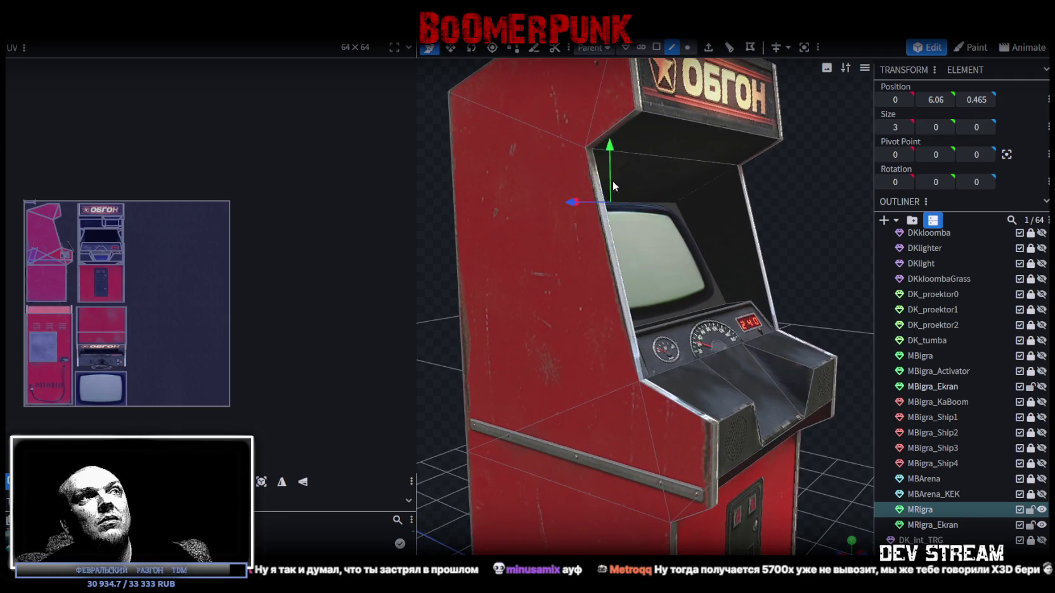
pyautogui.moveTo(582, 210); pyautogui.dragTo(594, 213)
pyautogui.moveTo(627, 173); pyautogui.dragTo(808, 175)
pyautogui.moveTo(636, 149); pyautogui.dragTo(626, 136)
pyautogui.moveTo(831, 212)
pyautogui.mouseDown()
pyautogui.moveTo(720, 209)
pyautogui.moveTo(842, 224)
pyautogui.mouseUp()
pyautogui.hotkey('ctrl', 's')
pyautogui.click(95, 30)
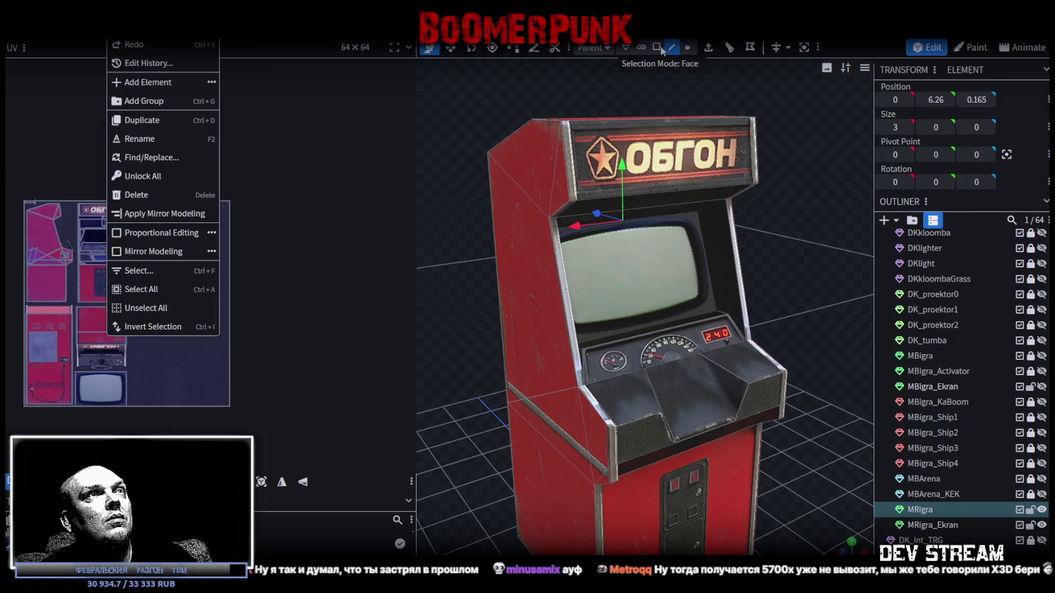
# Mirror the screen face's texture on Y and X and save the model again
pyautogui.click(656, 46)
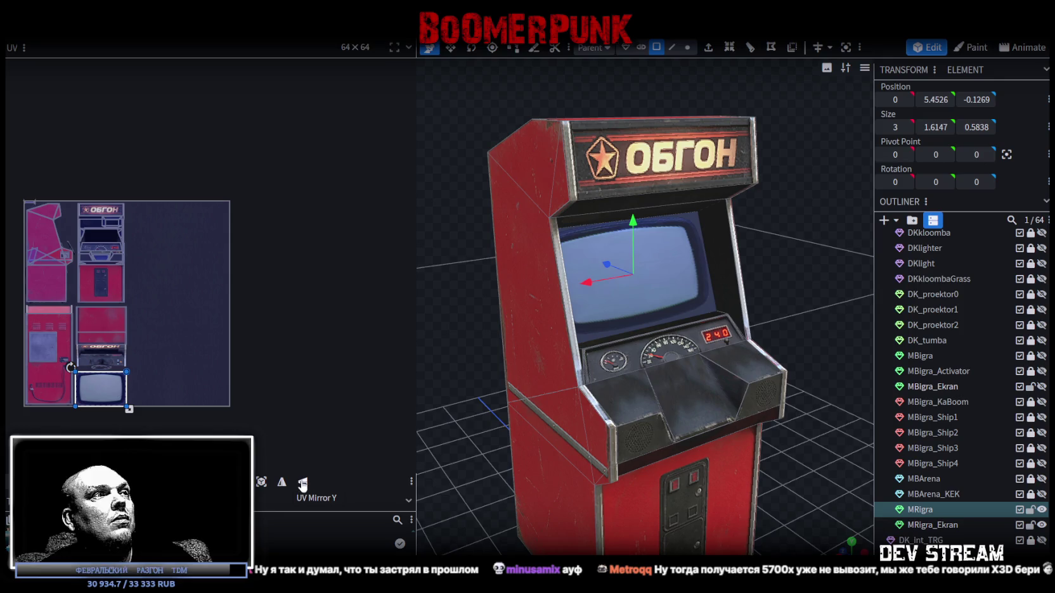
pyautogui.click(303, 482)
pyautogui.click(284, 483)
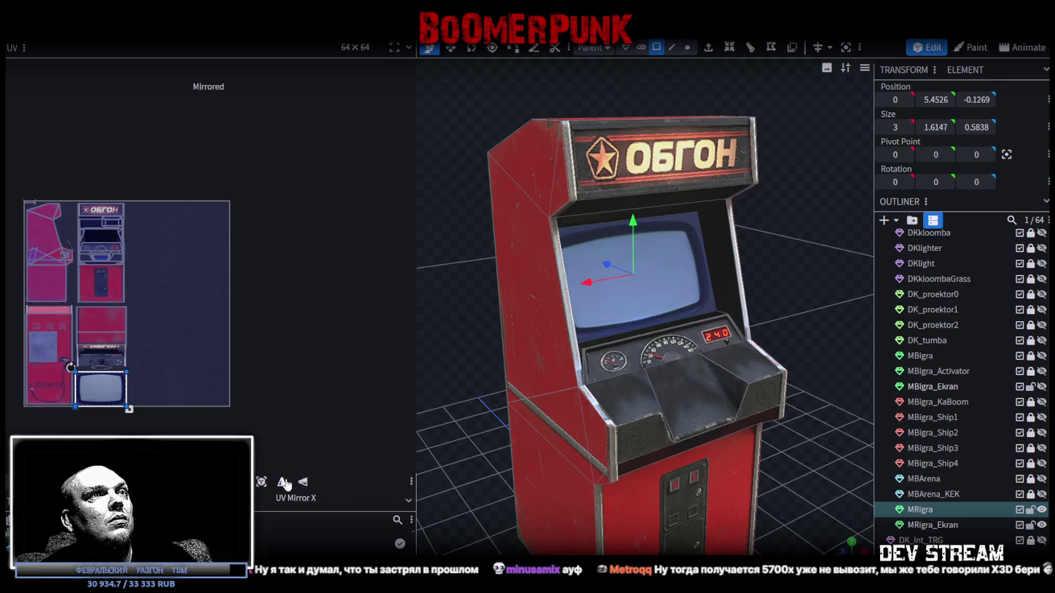
pyautogui.click(284, 483)
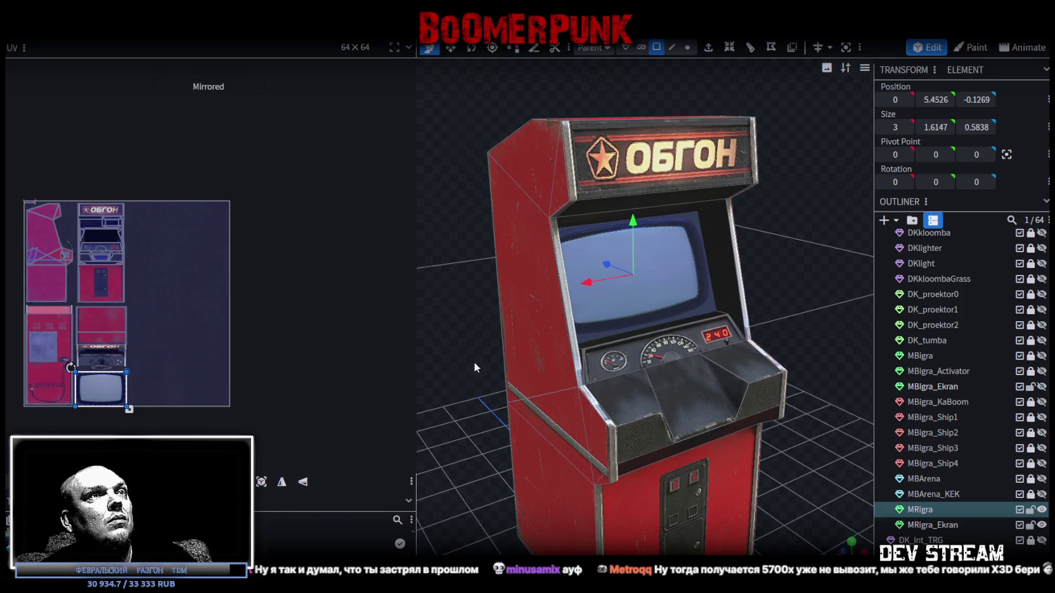
pyautogui.hotkey('ctrl', 's')
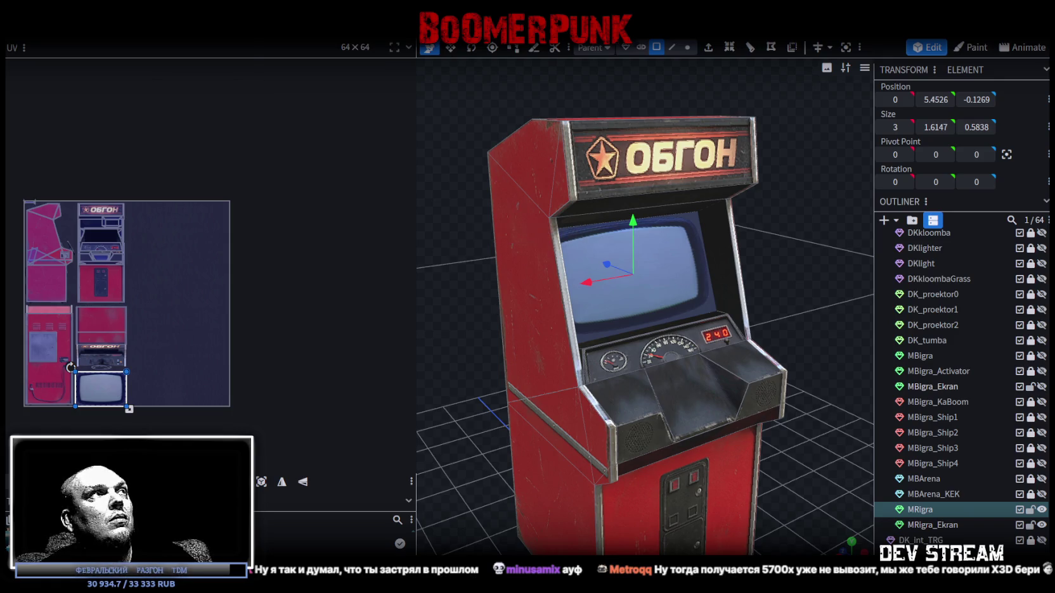
pyautogui.click(98, 29)
# Export the cabinet as an FBX model named Build08.fbx, overwriting the existing file
pyautogui.moveTo(190, 251)
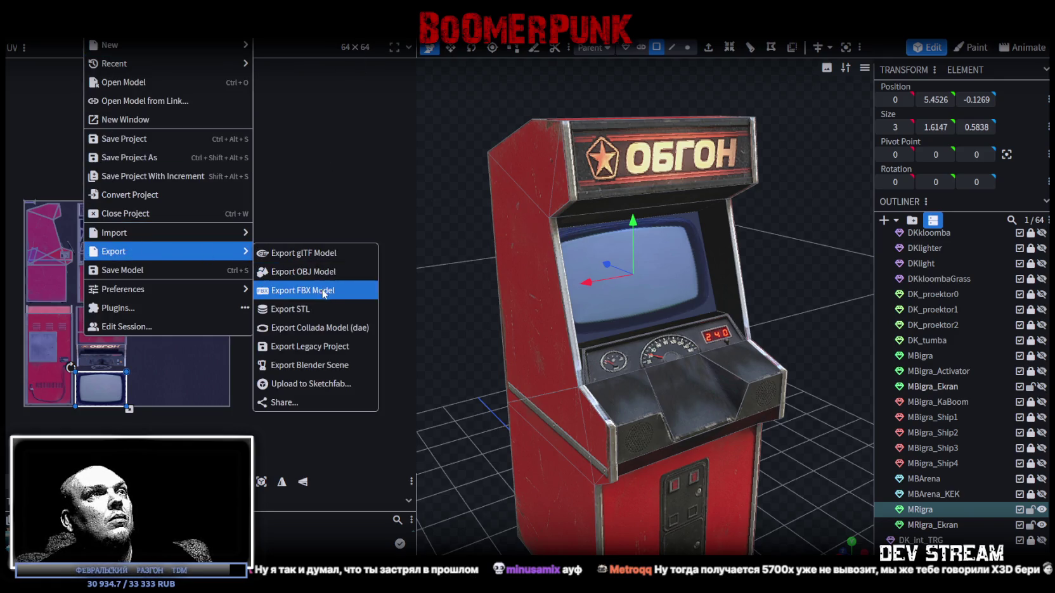
pyautogui.click(322, 290)
pyautogui.click(565, 177)
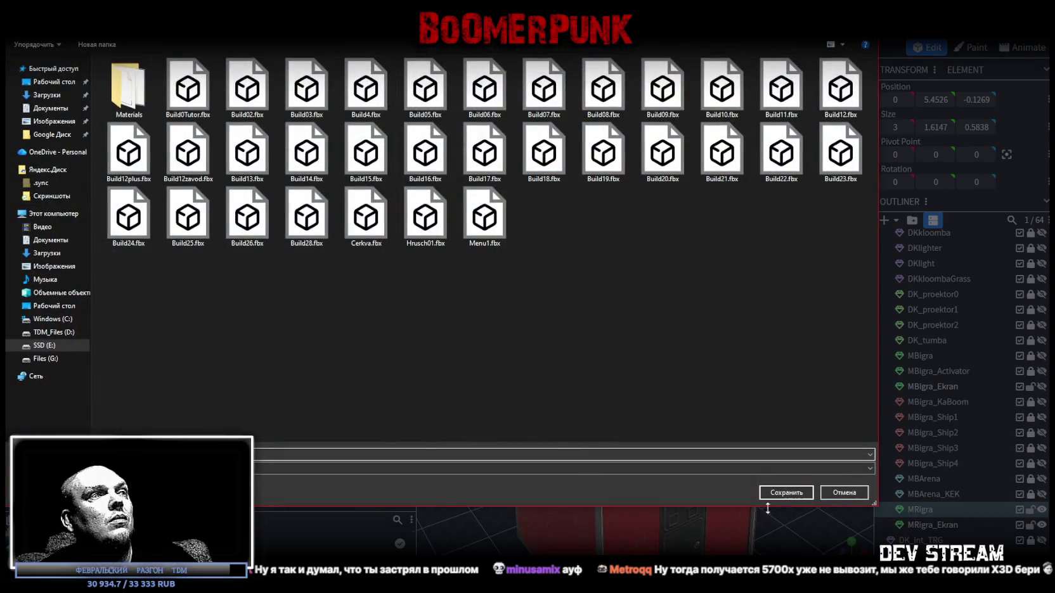
pyautogui.click(785, 493)
pyautogui.click(552, 303)
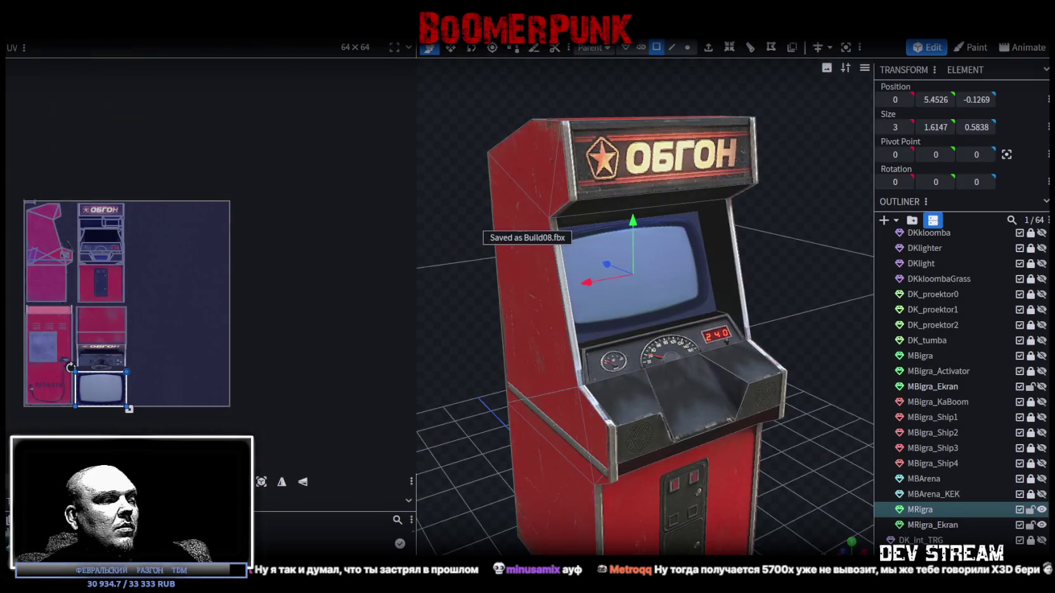
pyautogui.moveTo(571, 254)
pyautogui.mouseDown()
pyautogui.moveTo(637, 226)
pyautogui.moveTo(621, 241)
pyautogui.mouseUp()
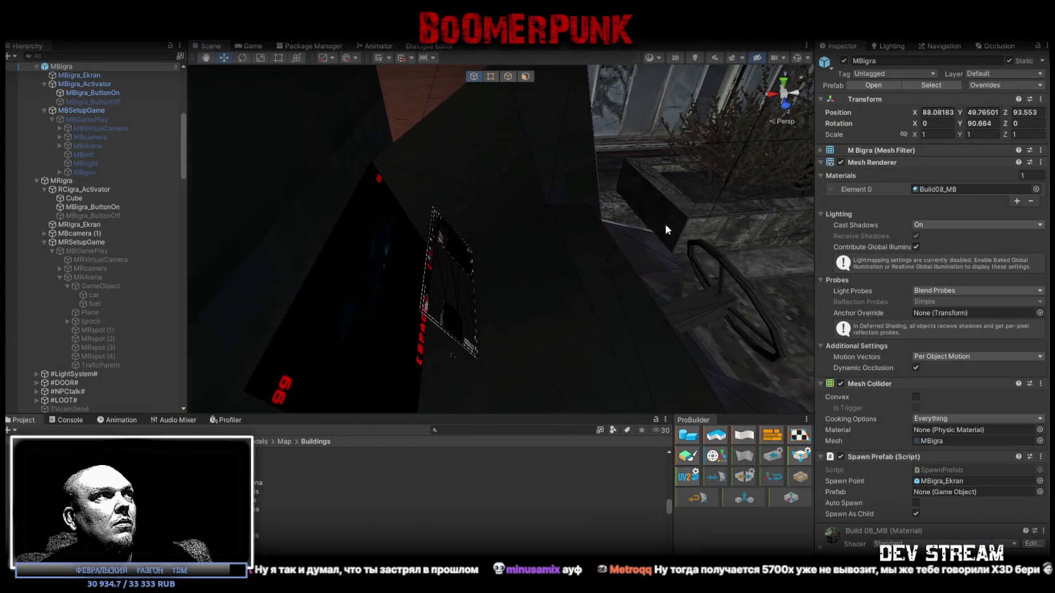
# Inspect MRigra_ButtonOn's On Click events and ping the objects it toggles, including MBGamePlay
pyautogui.scroll(4, 135, 284)
pyautogui.scroll(-2, 126, 227)
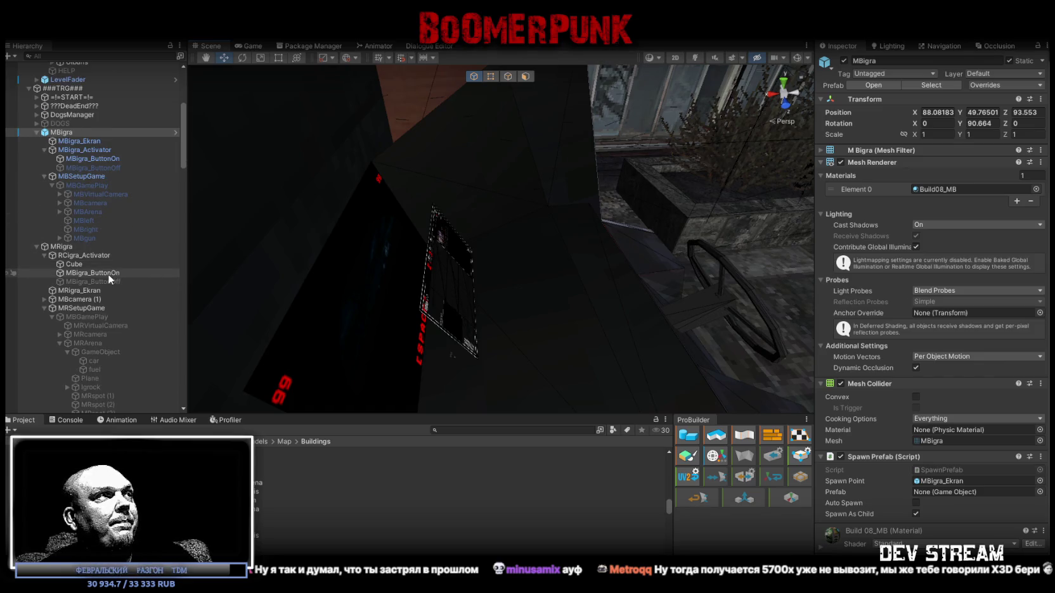
pyautogui.click(105, 273)
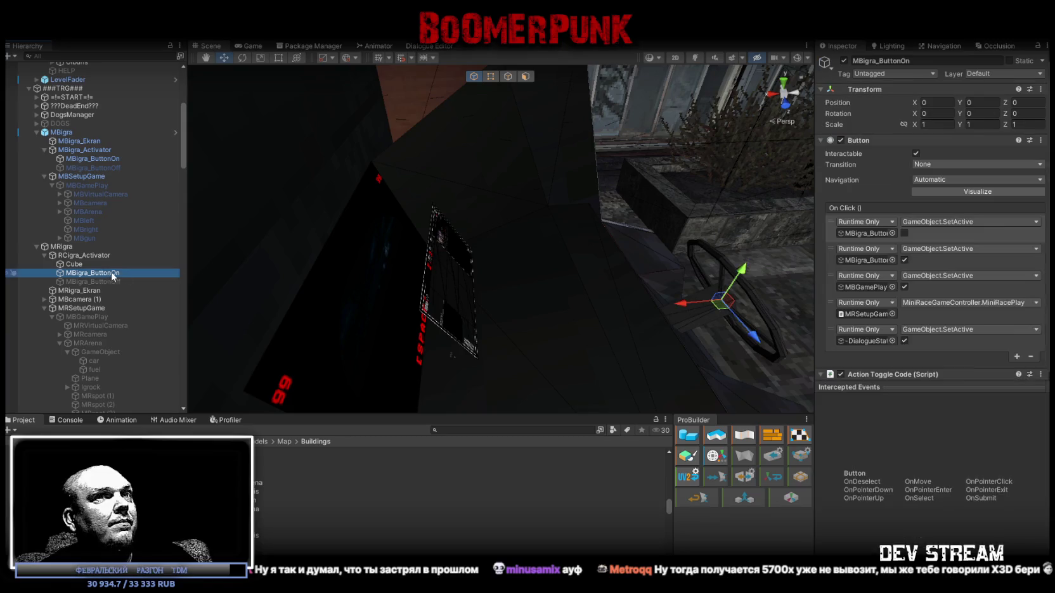
pyautogui.click(871, 233)
pyautogui.click(869, 260)
pyautogui.click(865, 287)
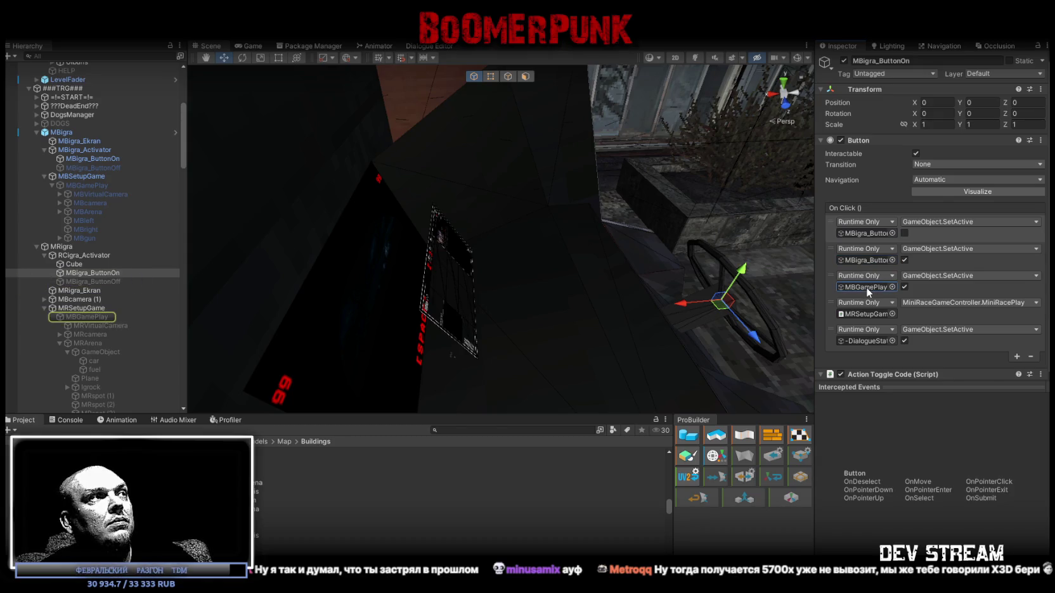
pyautogui.scroll(-2, 123, 270)
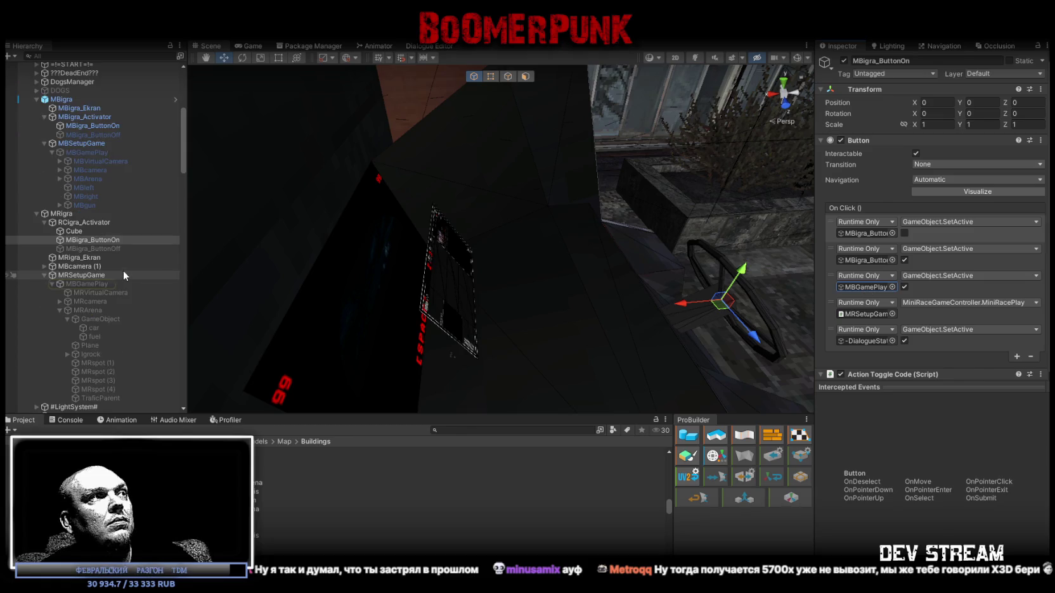
pyautogui.click(87, 284)
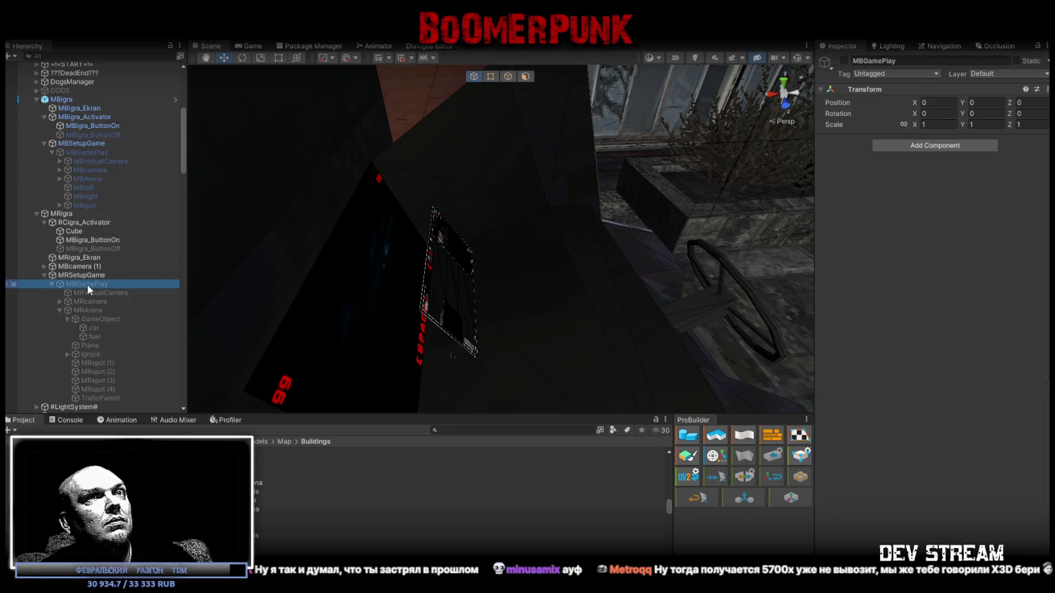
# Compare the ButtonOn and ButtonOff click actions, then select the referenced MRSetupGame object
pyautogui.click(92, 240)
pyautogui.click(90, 251)
pyautogui.click(76, 241)
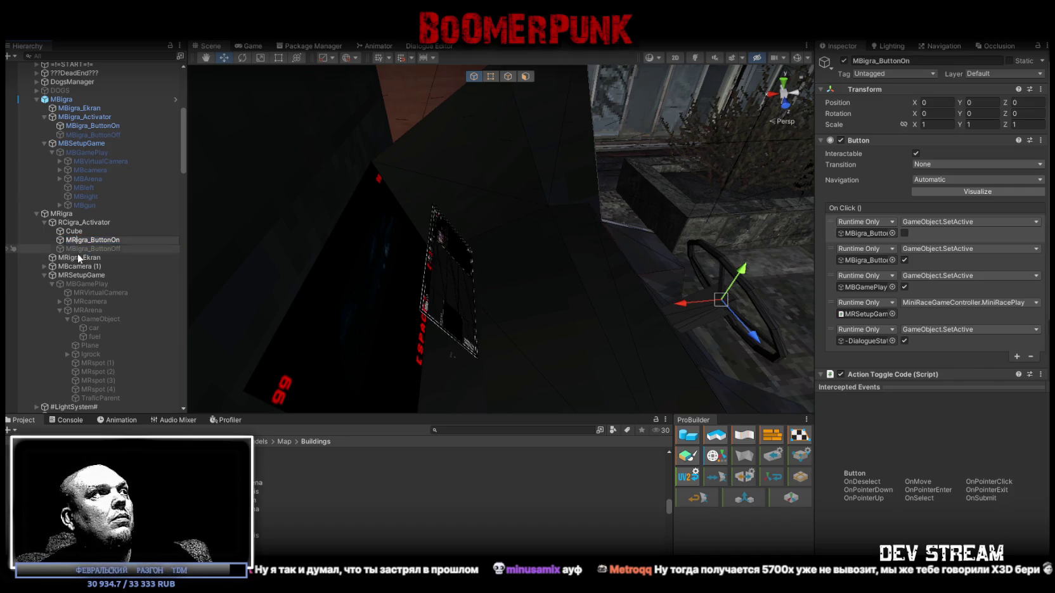
pyautogui.click(76, 250)
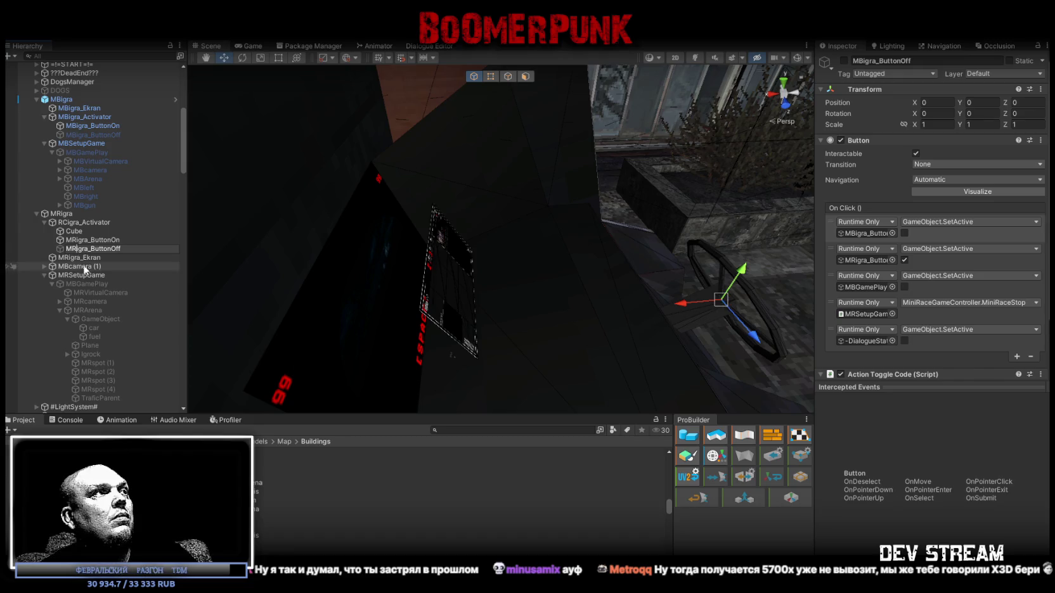
pyautogui.click(72, 284)
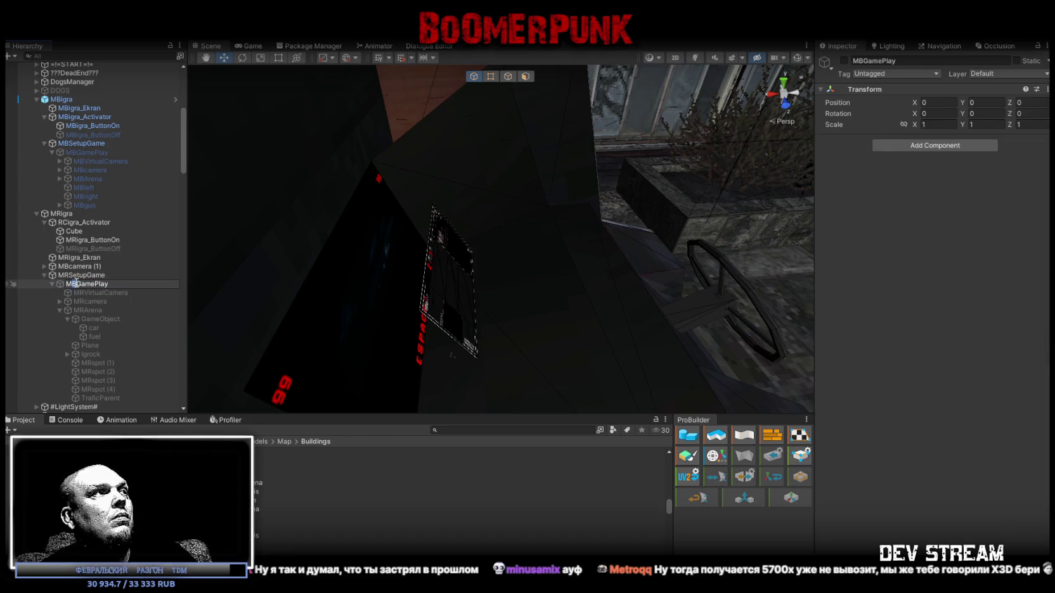
pyautogui.write('R')
pyautogui.click(94, 241)
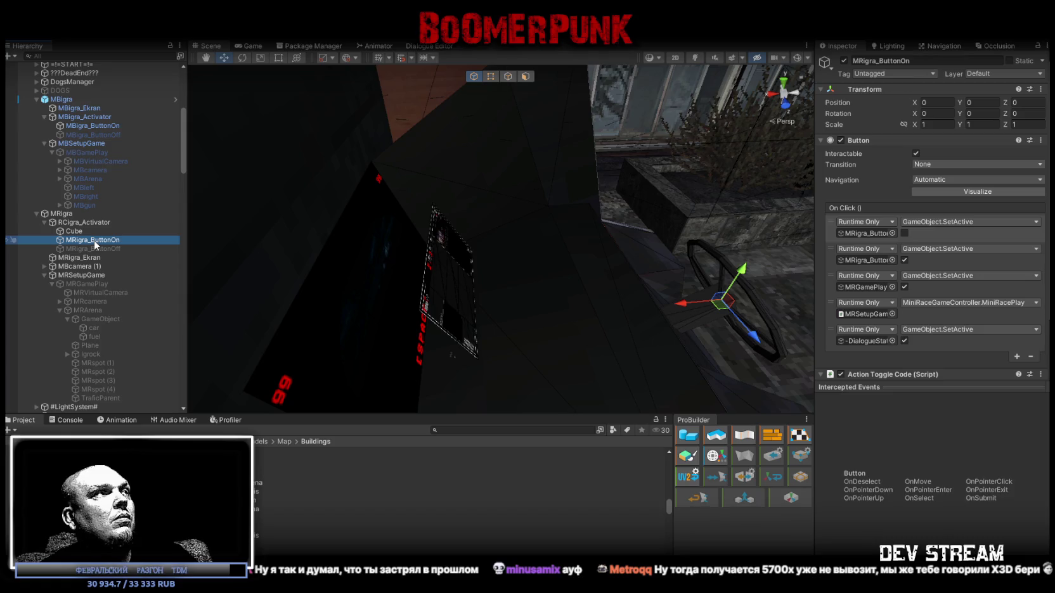
pyautogui.keyDown('ctrl'); pyautogui.click(103, 249); pyautogui.keyUp('ctrl')
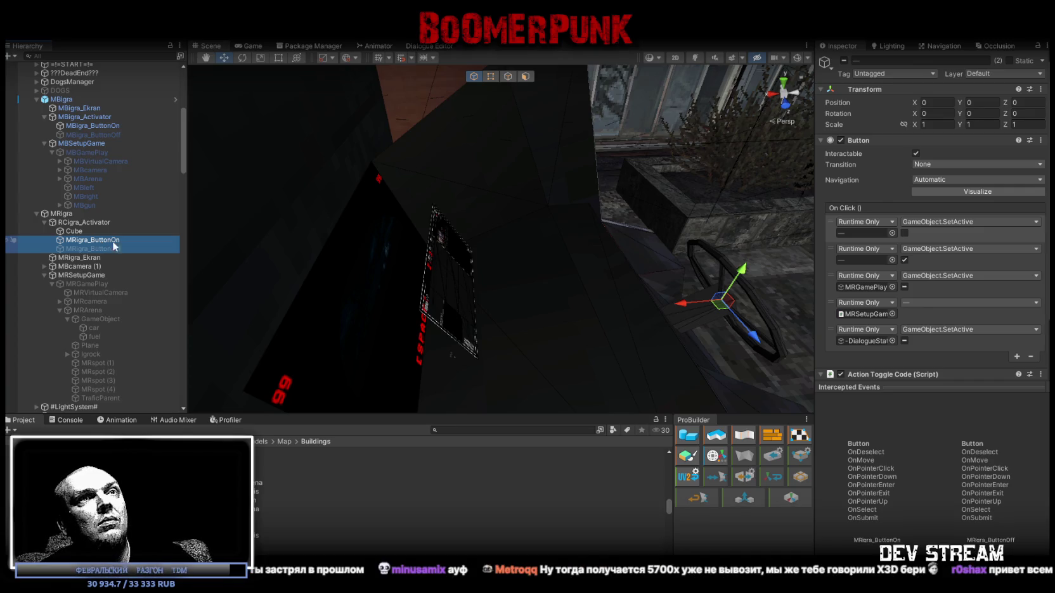
pyautogui.click(861, 313)
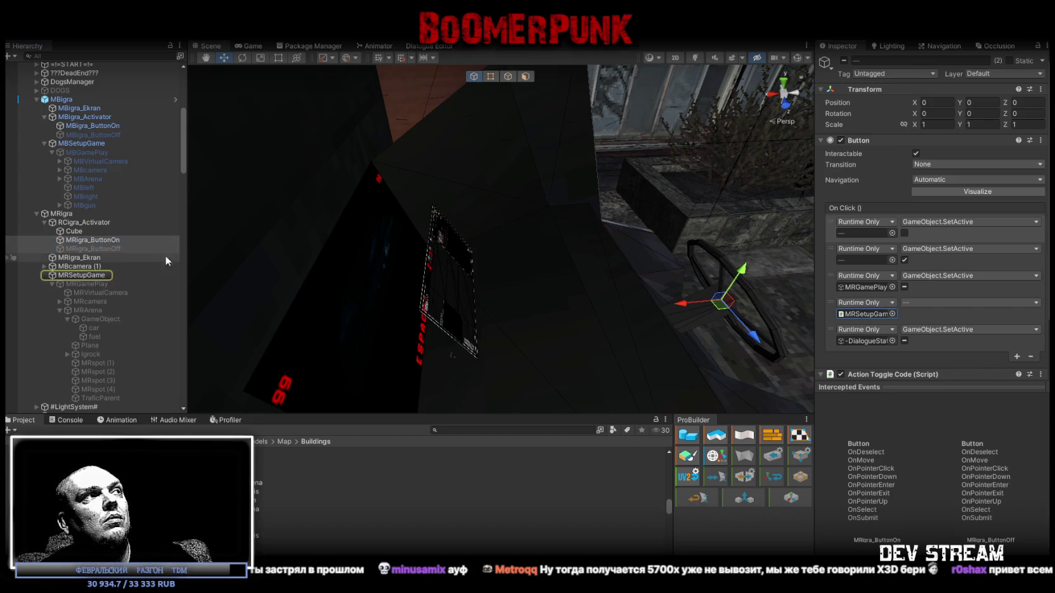
pyautogui.click(85, 275)
pyautogui.moveTo(482, 241)
pyautogui.mouseDown()
pyautogui.moveTo(499, 243)
pyautogui.moveTo(471, 172)
pyautogui.moveTo(431, 214)
pyautogui.mouseUp()
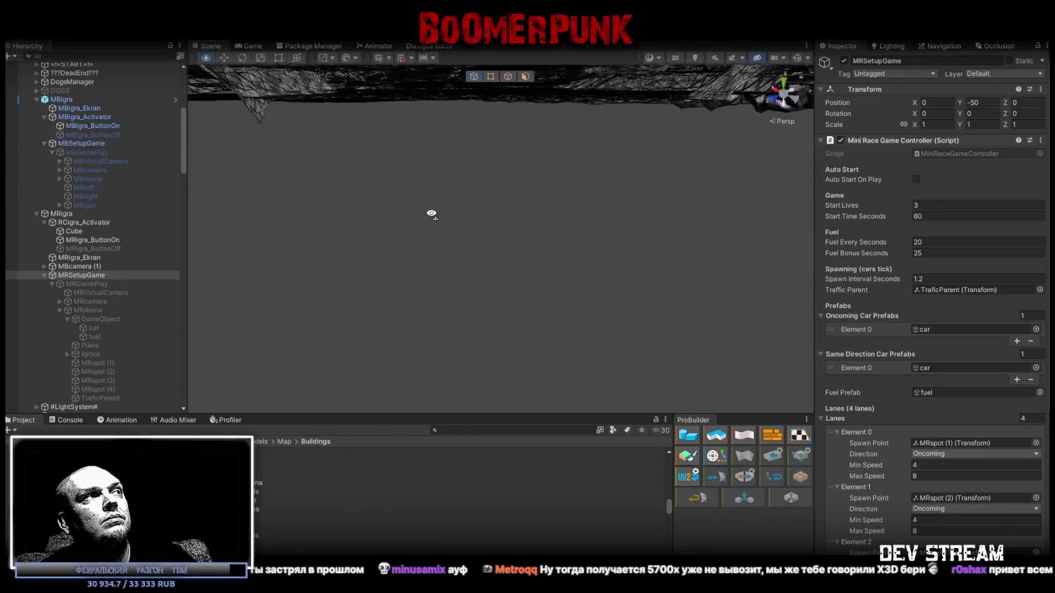
# Put MRArena and all its children on the FakeMirror layer
pyautogui.click(89, 283)
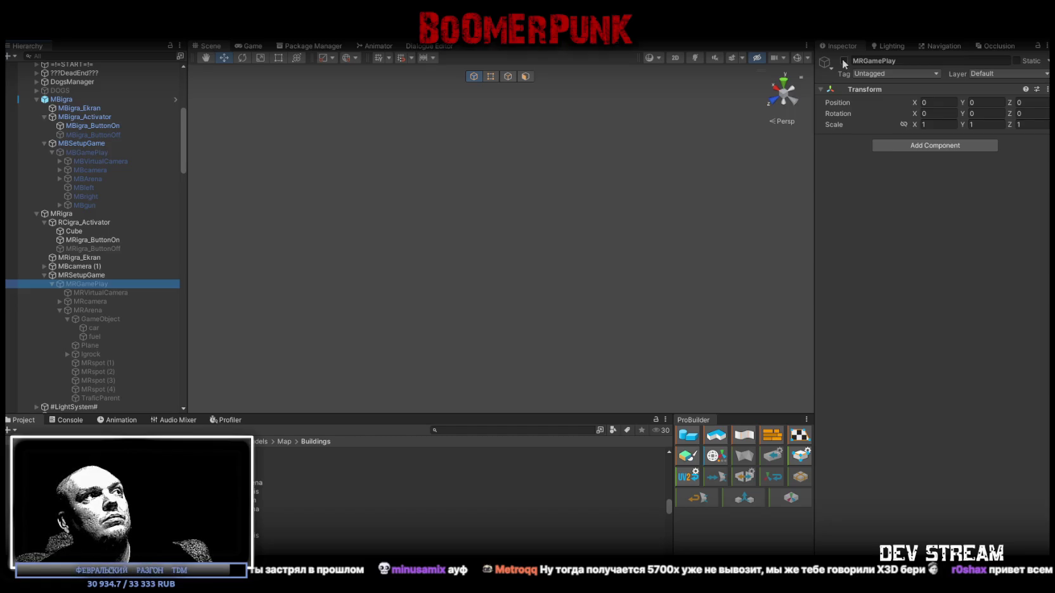
pyautogui.click(59, 310)
pyautogui.click(85, 310)
pyautogui.click(87, 300)
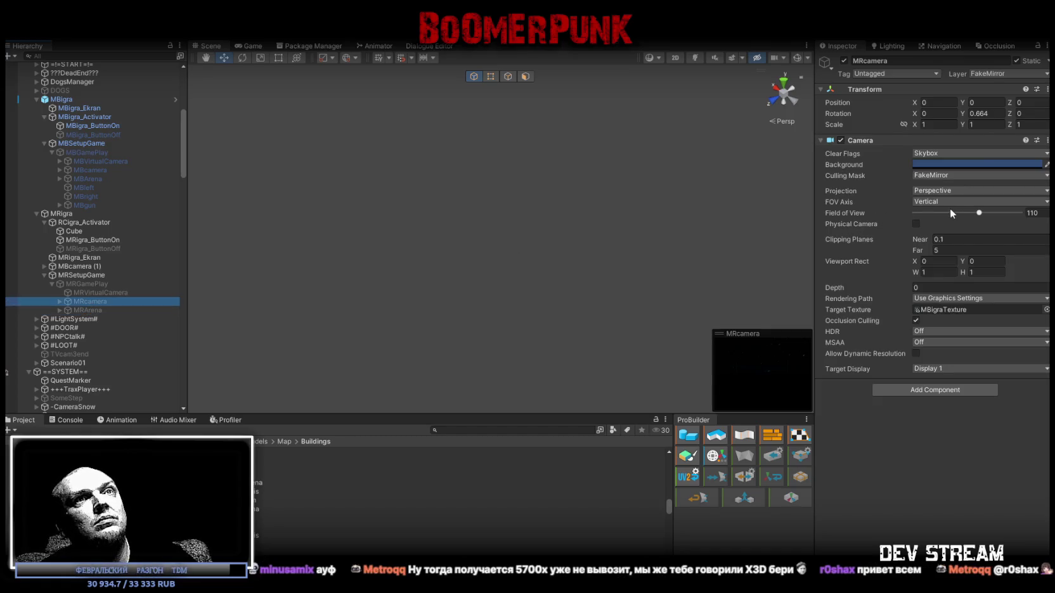
pyautogui.click(88, 310)
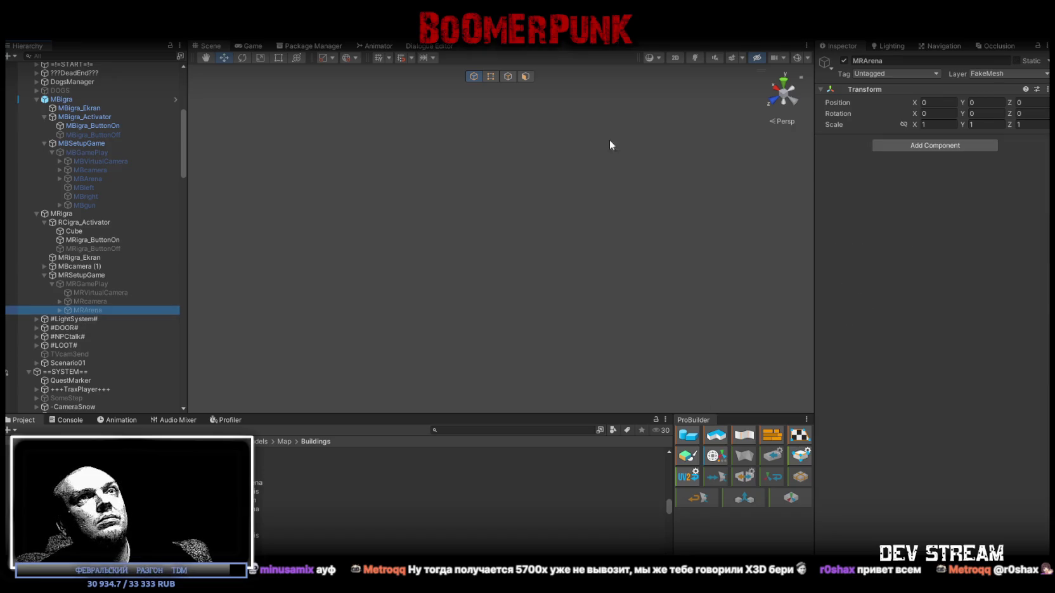
pyautogui.click(992, 75)
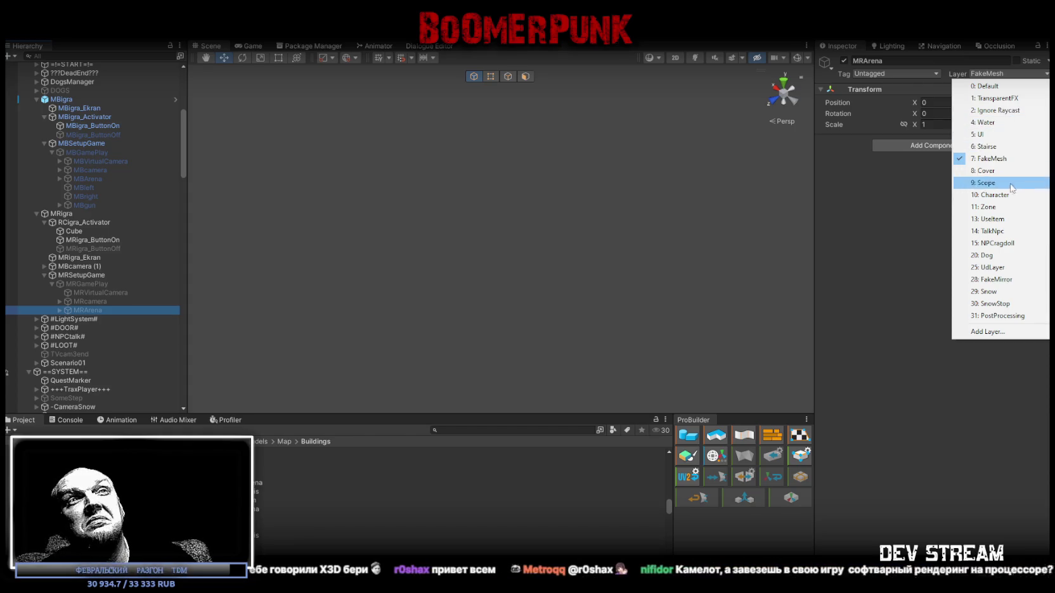
pyautogui.click(1008, 280)
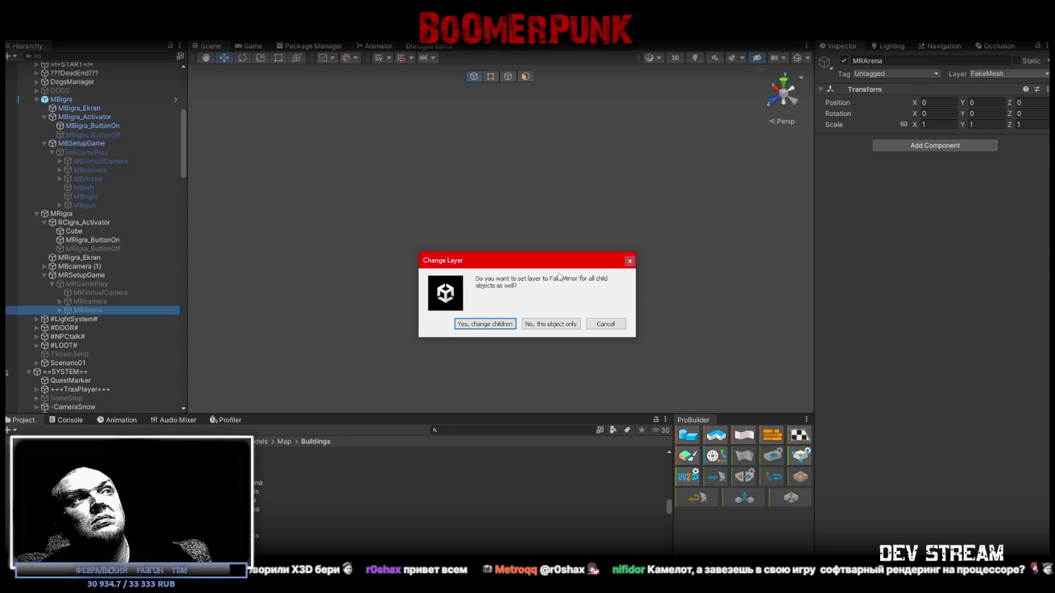
pyautogui.click(480, 325)
# Enable MRGamePlay so the arena floor appears, and check MRVirtualCamera's lens settings
pyautogui.moveTo(603, 257)
pyautogui.mouseDown()
pyautogui.moveTo(483, 287)
pyautogui.moveTo(506, 271)
pyautogui.mouseUp()
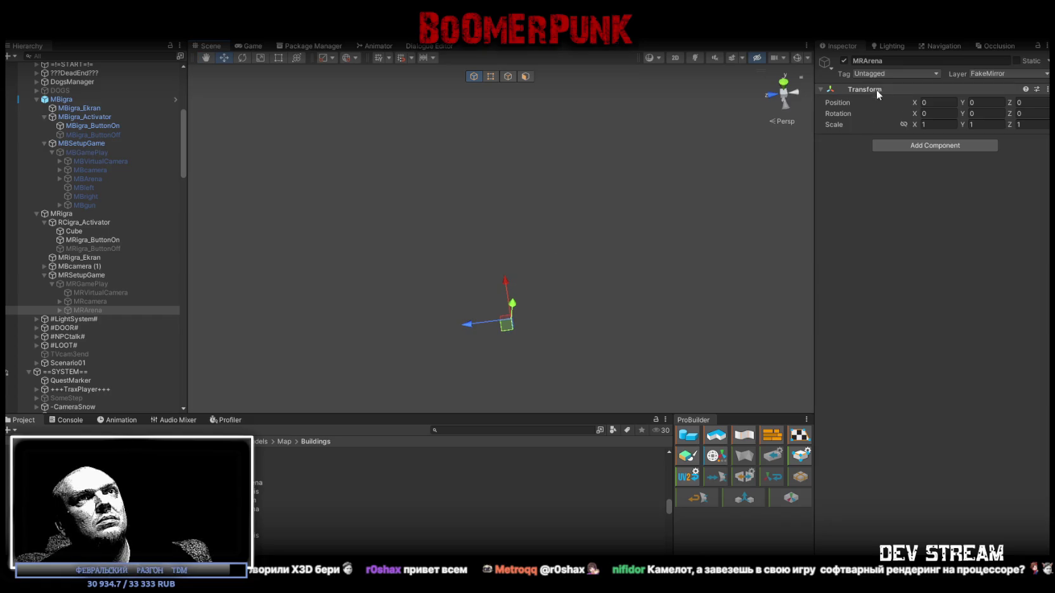
pyautogui.click(93, 307)
pyautogui.click(99, 283)
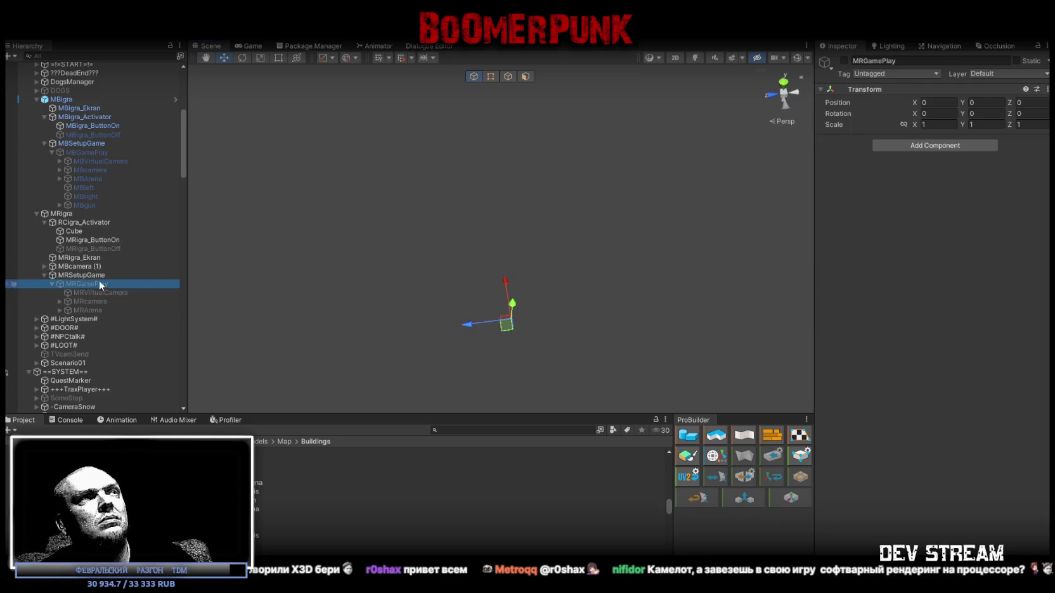
pyautogui.click(844, 61)
pyautogui.moveTo(573, 202)
pyautogui.mouseDown()
pyautogui.moveTo(582, 216)
pyautogui.moveTo(581, 170)
pyautogui.moveTo(547, 184)
pyautogui.mouseUp()
pyautogui.scroll(5, 546, 184)
pyautogui.click(99, 292)
pyautogui.moveTo(197, 275)
pyautogui.mouseDown()
pyautogui.moveTo(569, 236)
pyautogui.moveTo(679, 195)
pyautogui.moveTo(780, 190)
pyautogui.moveTo(205, 195)
pyautogui.moveTo(748, 194)
pyautogui.moveTo(444, 222)
pyautogui.mouseUp()
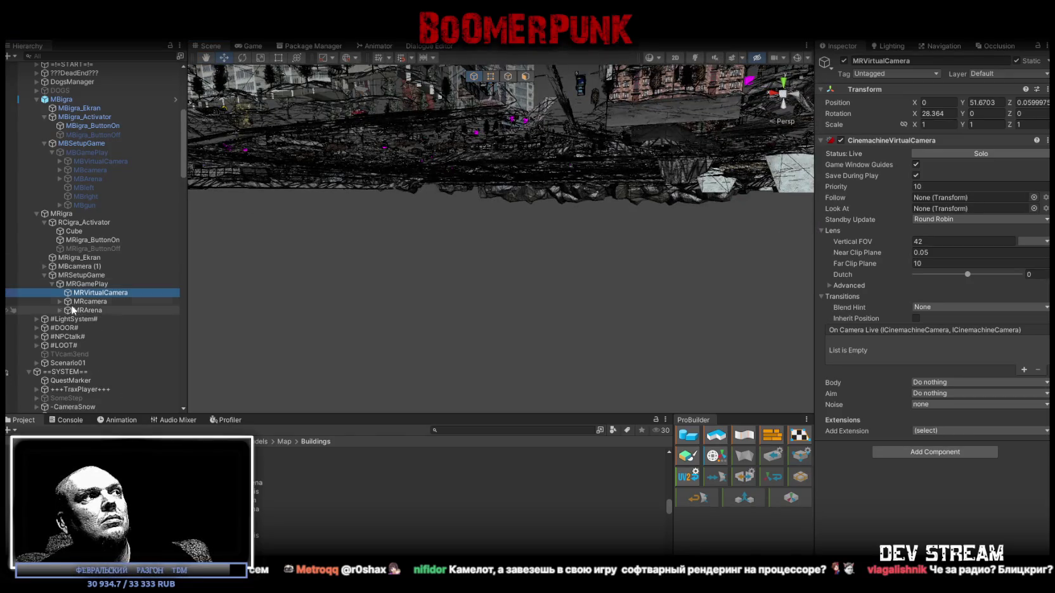
# Select MRcamera, check its culling mask, and drag it back and above the arena floor
pyautogui.click(87, 301)
pyautogui.press('f')
pyautogui.moveTo(342, 268)
pyautogui.mouseDown()
pyautogui.moveTo(472, 379)
pyautogui.moveTo(468, 339)
pyautogui.moveTo(503, 326)
pyautogui.moveTo(574, 333)
pyautogui.moveTo(609, 317)
pyautogui.mouseUp()
pyautogui.click(960, 176)
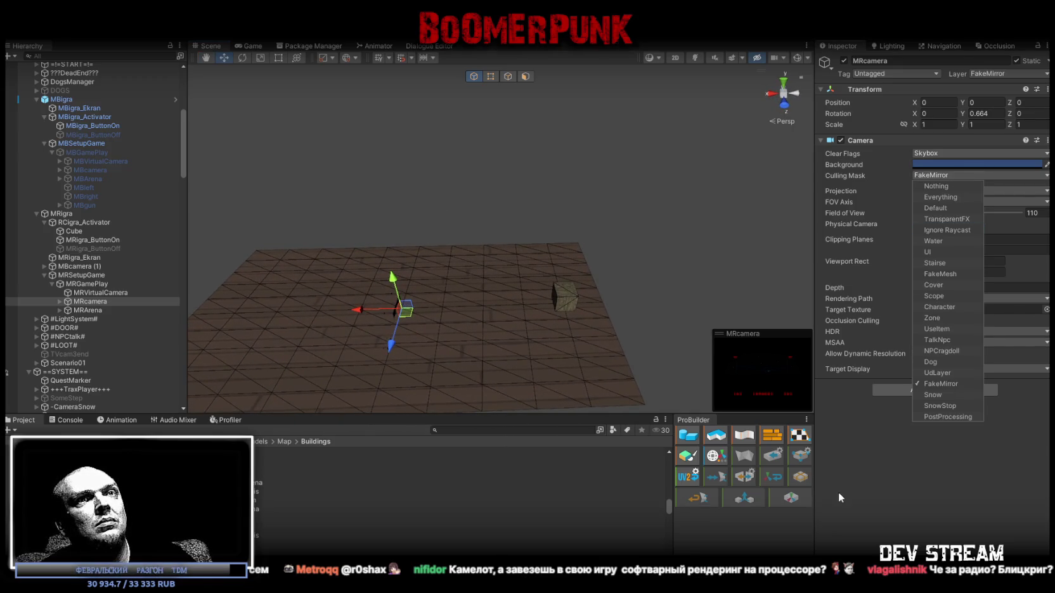
pyautogui.click(830, 412)
pyautogui.moveTo(408, 312); pyautogui.dragTo(611, 282)
pyautogui.moveTo(611, 282)
pyautogui.mouseDown()
pyautogui.moveTo(542, 253)
pyautogui.moveTo(569, 233)
pyautogui.moveTo(601, 251)
pyautogui.moveTo(559, 247)
pyautogui.moveTo(507, 191)
pyautogui.mouseUp()
pyautogui.press('e')
pyautogui.press('w')
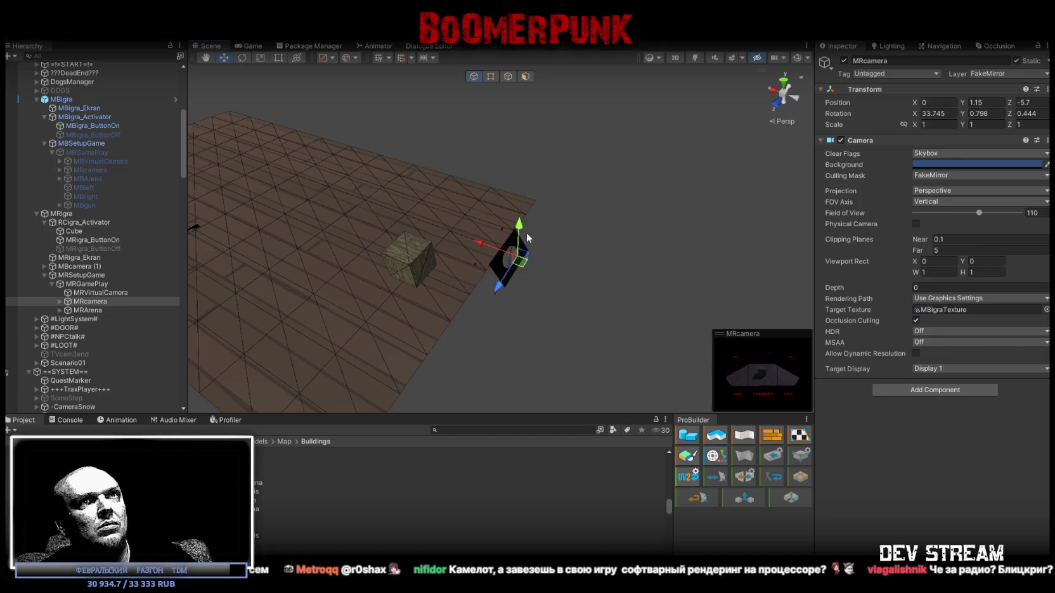
pyautogui.moveTo(522, 260); pyautogui.dragTo(461, 222)
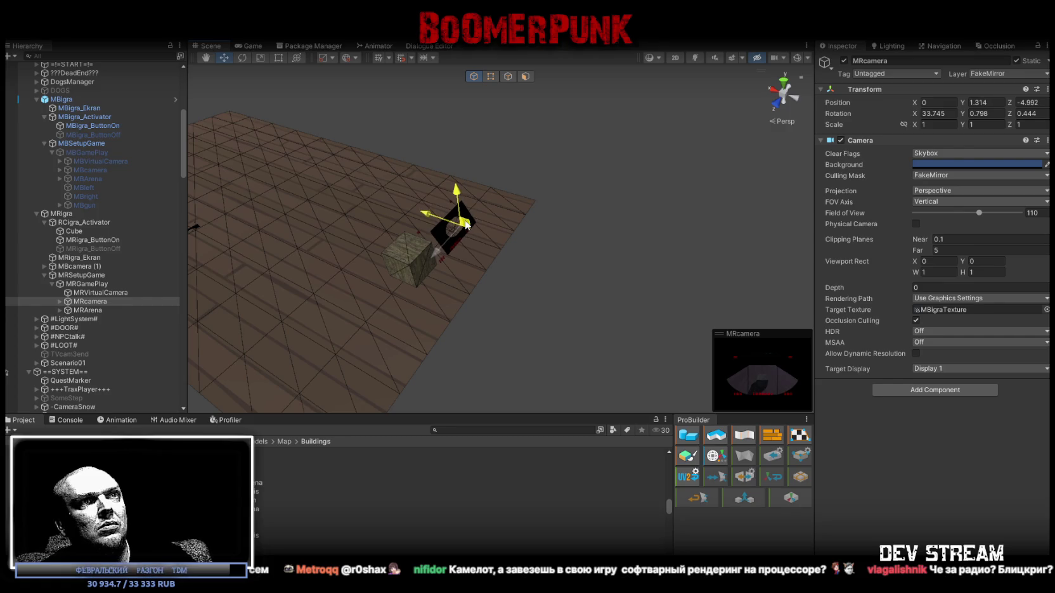
# Set MRcamera's X rotation to 19 and lower it closer to the floor
pyautogui.press('e')
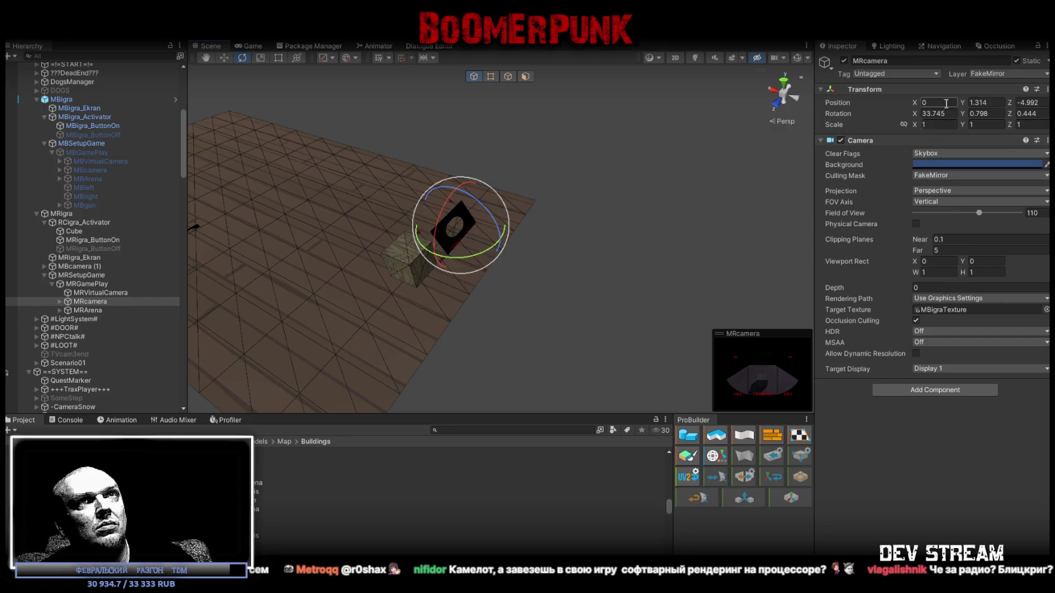
pyautogui.click(953, 112)
pyautogui.write('19')
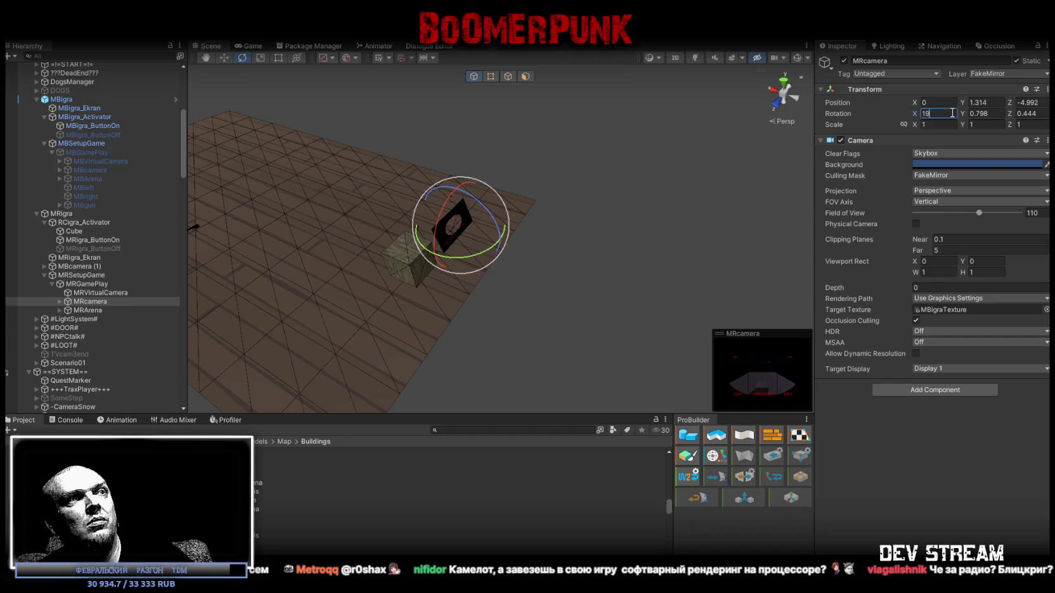
pyautogui.press('Return')
pyautogui.scroll(2, 463, 172)
pyautogui.press('w')
pyautogui.moveTo(465, 168)
pyautogui.mouseDown()
pyautogui.moveTo(466, 195)
pyautogui.moveTo(533, 244)
pyautogui.moveTo(504, 220)
pyautogui.mouseUp()
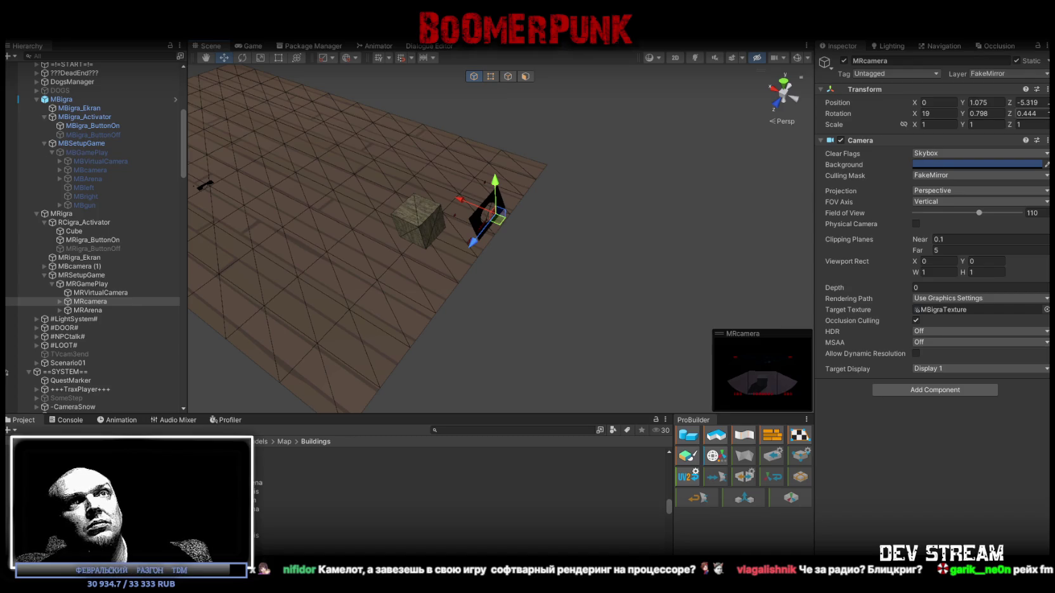
# Set MRcamera's Y and Z rotation to 0 and its position to Y 1, Z -5.25
pyautogui.click(1035, 113)
pyautogui.write('0.5')
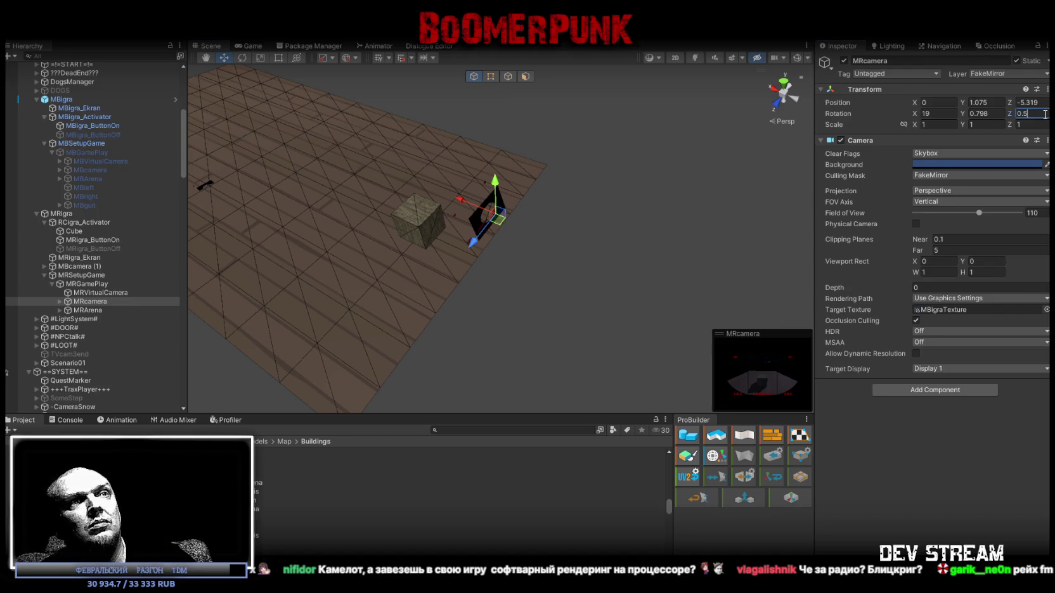
pyautogui.press('Return')
pyautogui.write('0')
pyautogui.click(990, 114)
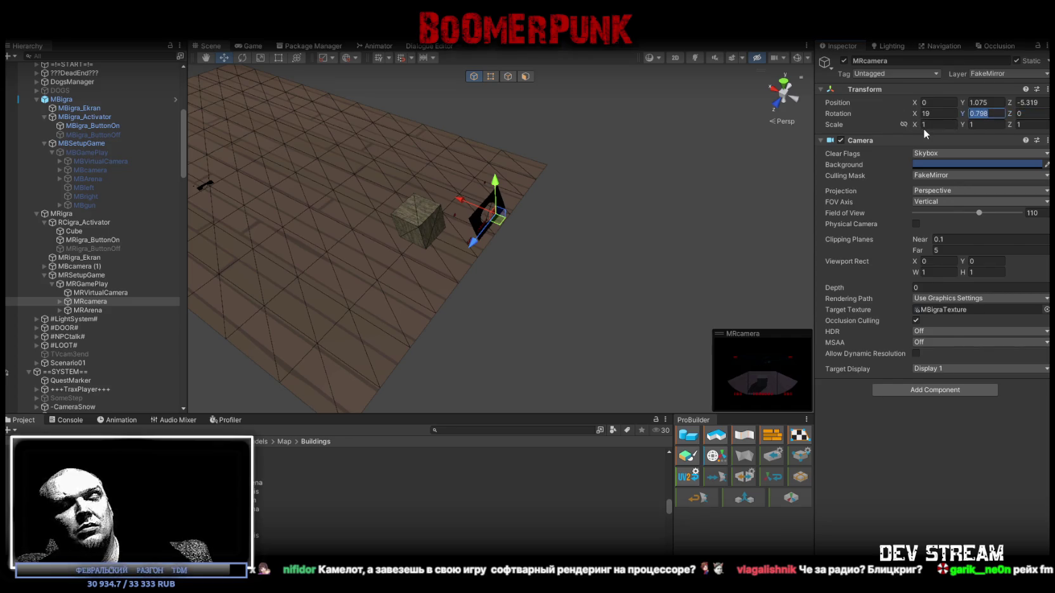
pyautogui.write('0')
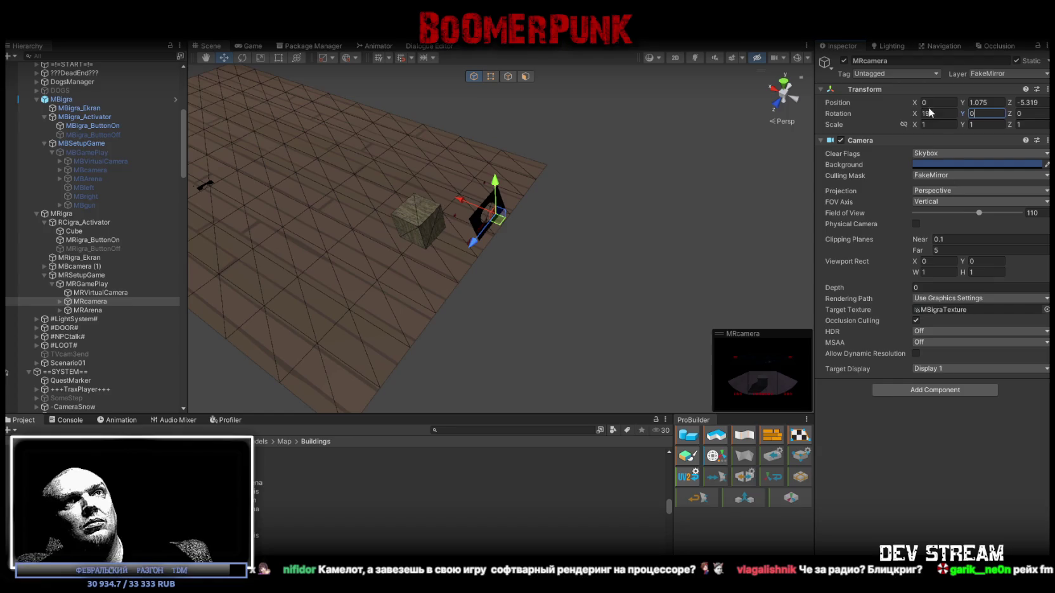
pyautogui.click(999, 102)
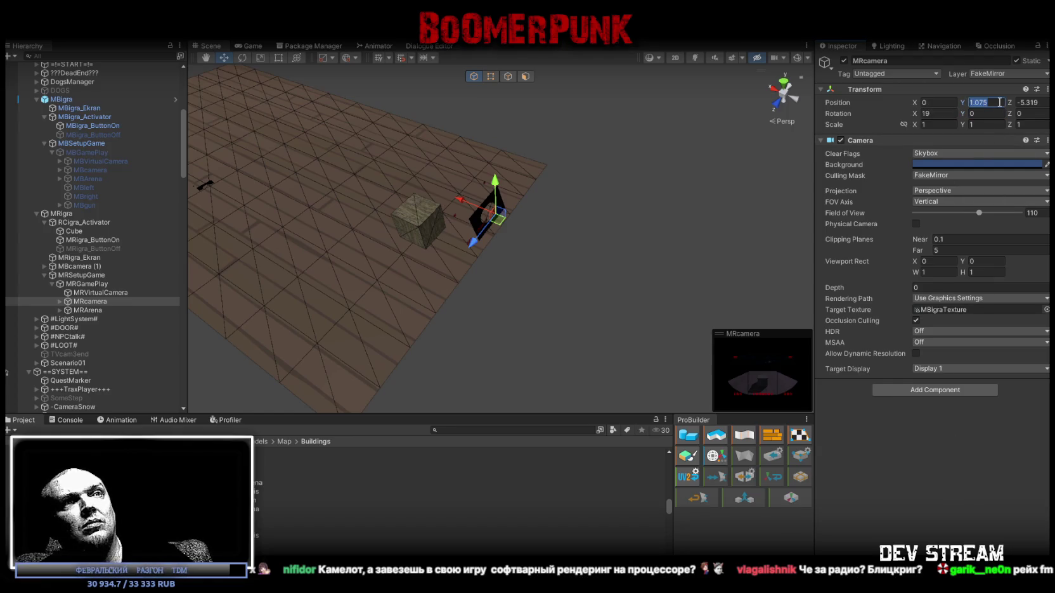
pyautogui.write('1')
pyautogui.click(1027, 103)
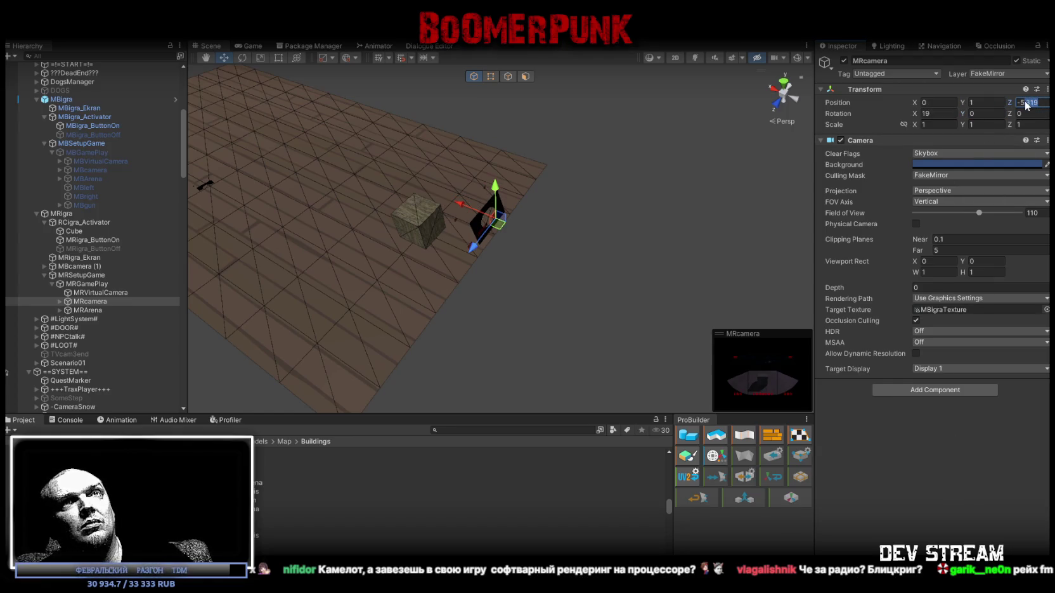
pyautogui.write('-5.25')
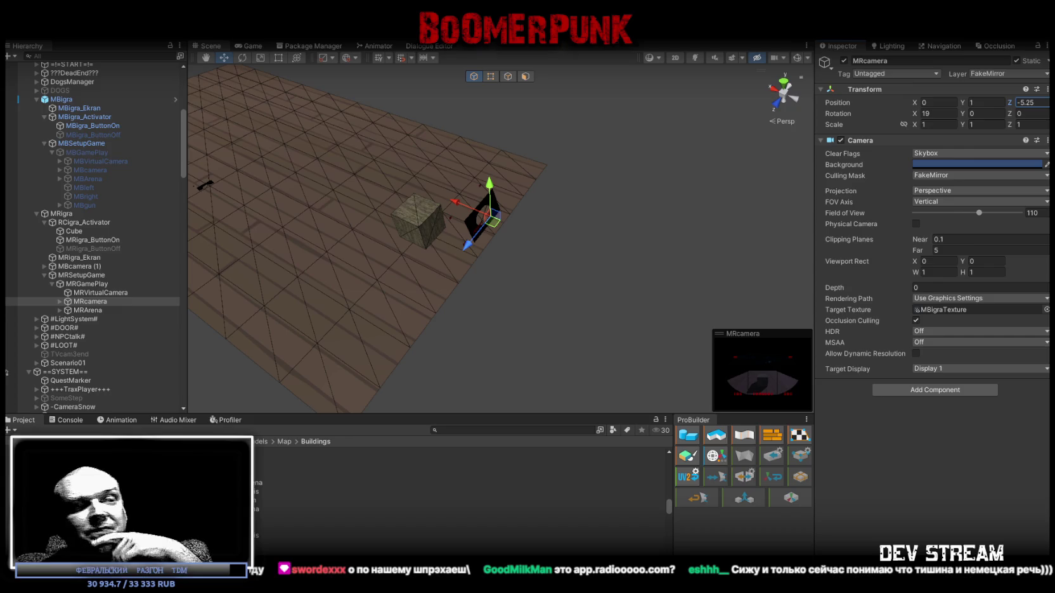
pyautogui.moveTo(610, 237)
pyautogui.mouseDown()
pyautogui.moveTo(497, 201)
pyautogui.moveTo(555, 187)
pyautogui.moveTo(436, 172)
pyautogui.moveTo(526, 131)
pyautogui.moveTo(499, 167)
pyautogui.mouseUp()
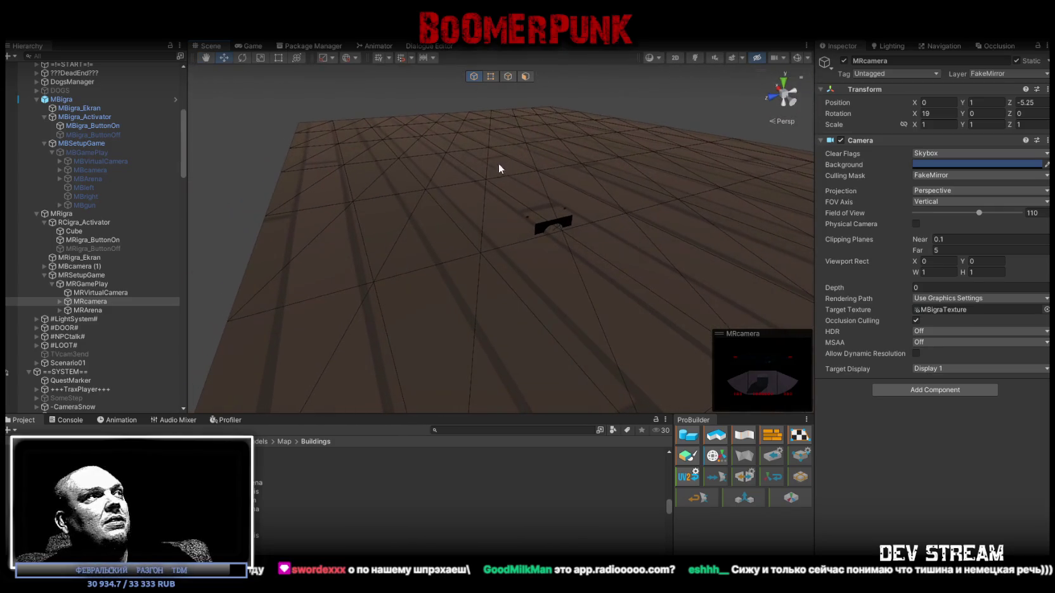
# Select the arena floor Plane, view it from low down, then switch to the radio browser
pyautogui.click(561, 219)
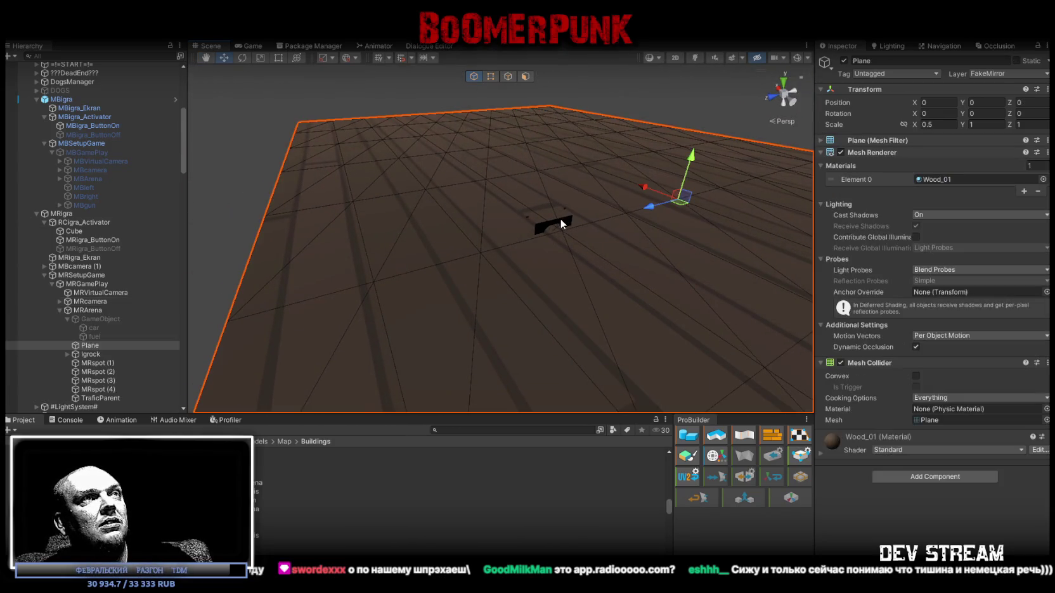
pyautogui.moveTo(560, 220)
pyautogui.mouseDown()
pyautogui.moveTo(513, 171)
pyautogui.moveTo(507, 144)
pyautogui.moveTo(666, 287)
pyautogui.moveTo(763, 309)
pyautogui.moveTo(739, 296)
pyautogui.mouseUp()
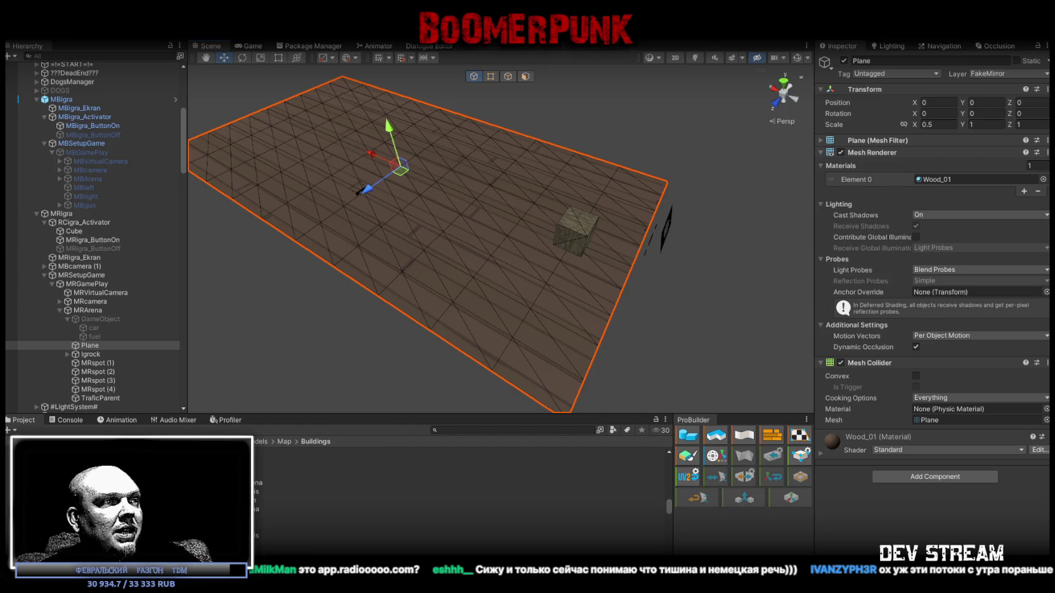
pyautogui.hotkey('alt', 'Tab')
pyautogui.click(400, 105)
pyautogui.hotkey('alt', 'Tab')
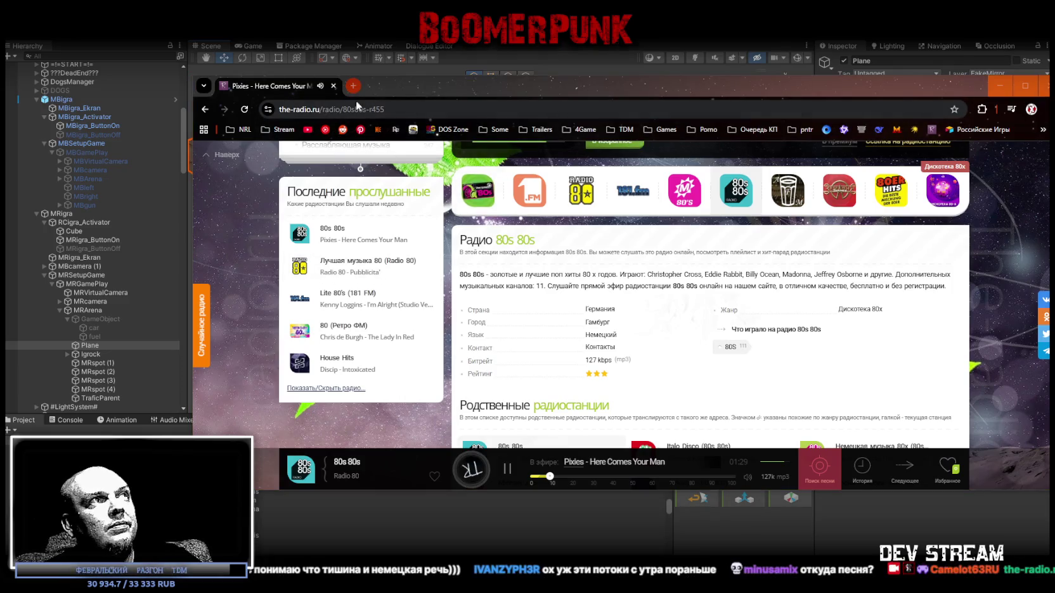
# Expand the Классическая музыка and Старые песни по годам genre lists, then return to Unity
pyautogui.scroll(5, 444, 254)
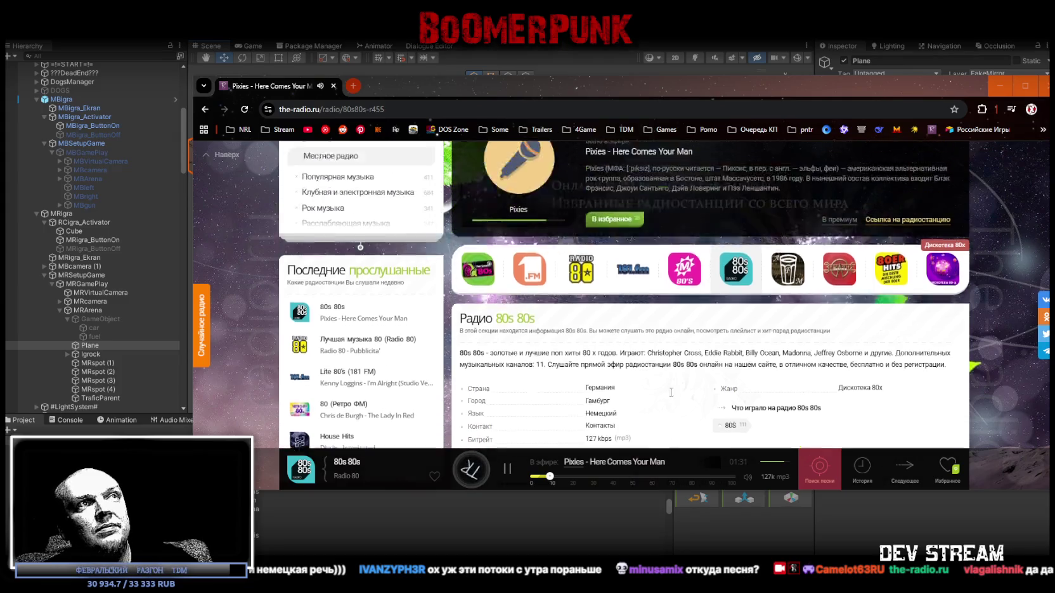
pyautogui.scroll(-5, 501, 293)
pyautogui.scroll(3, 501, 294)
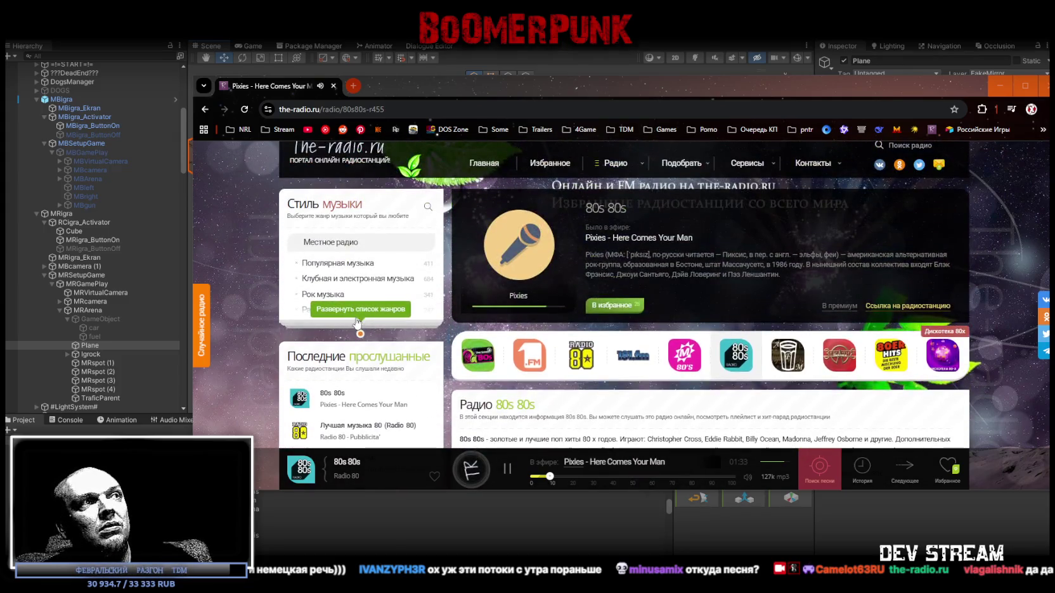
pyautogui.scroll(-2, 367, 304)
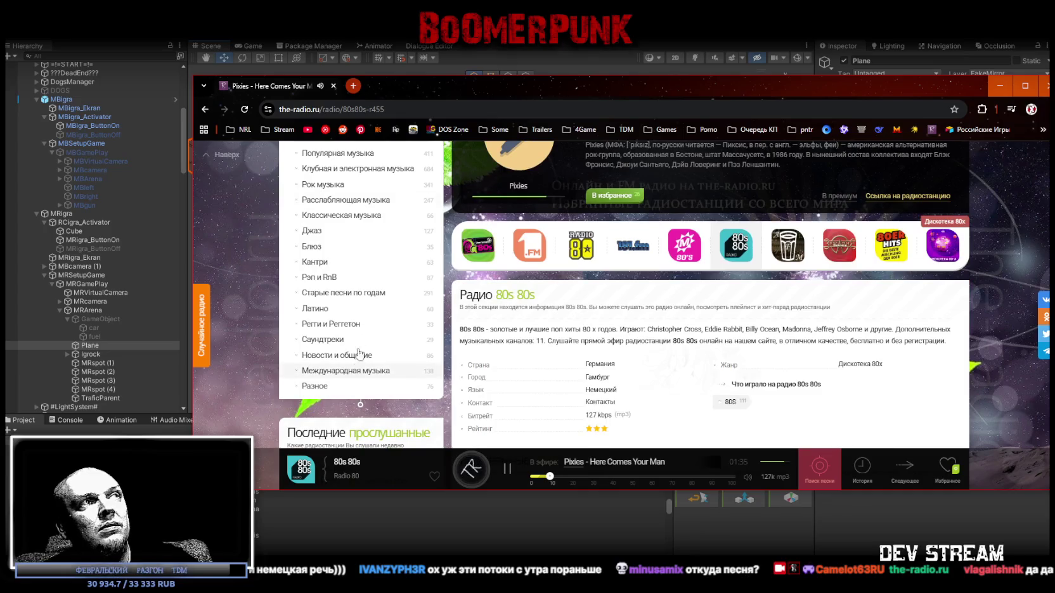
pyautogui.click(355, 217)
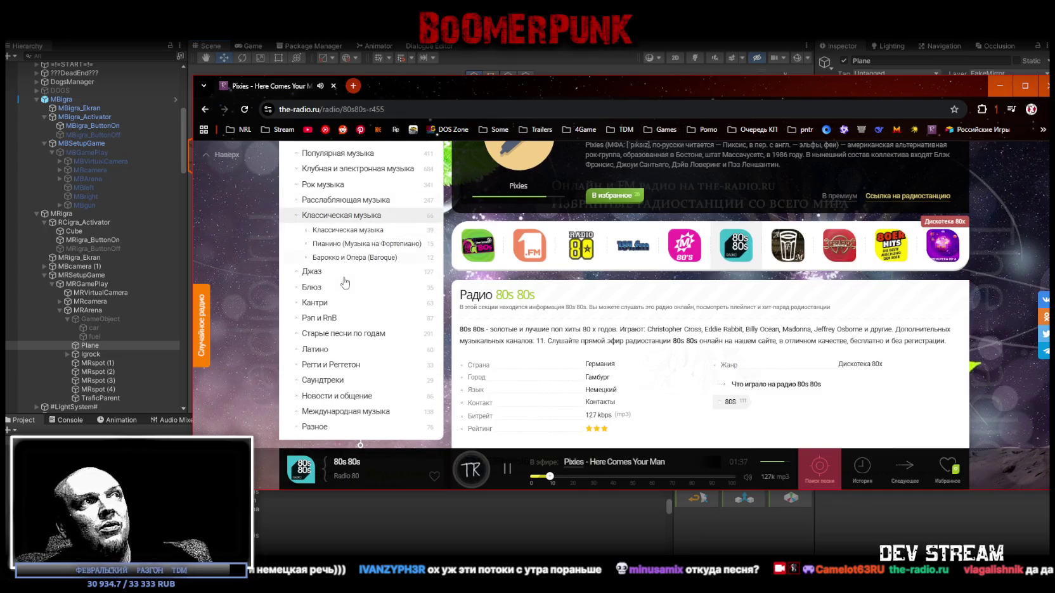
pyautogui.click(358, 333)
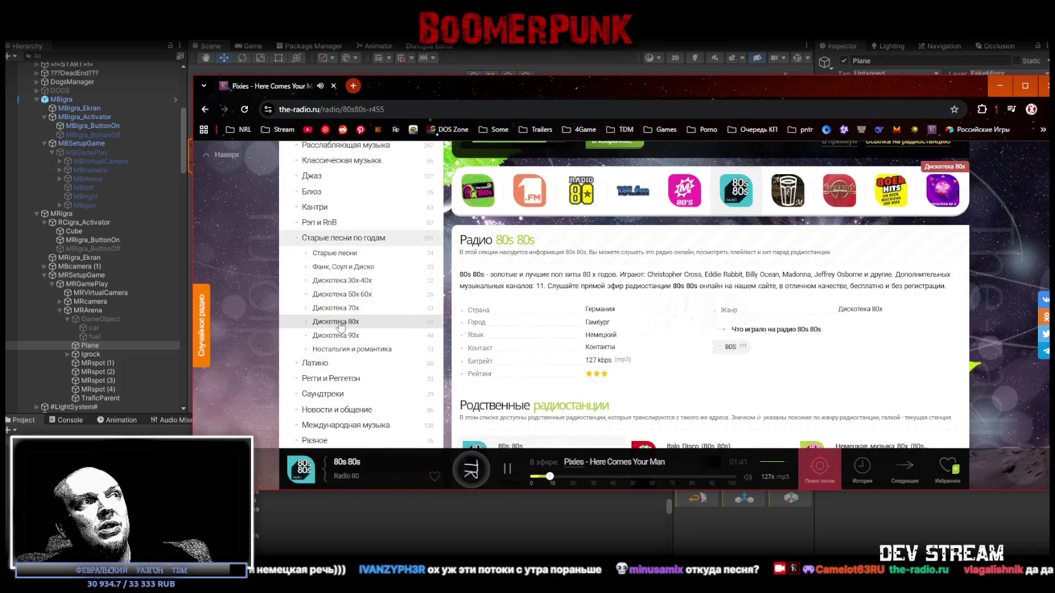
pyautogui.scroll(1, 424, 296)
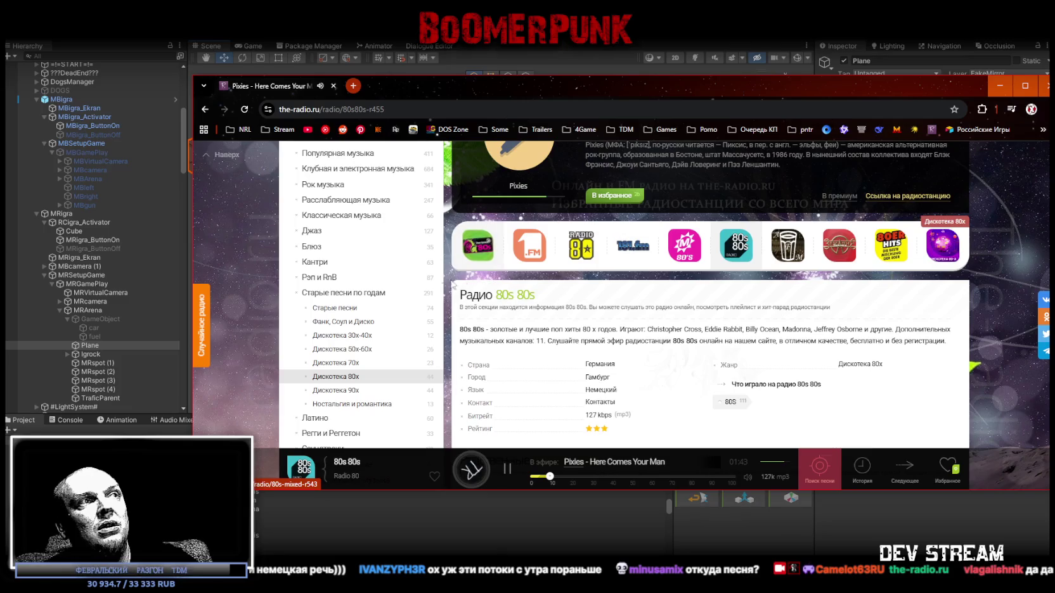
pyautogui.moveTo(453, 92); pyautogui.dragTo(499, 214)
pyautogui.hotkey('alt', 'Tab')
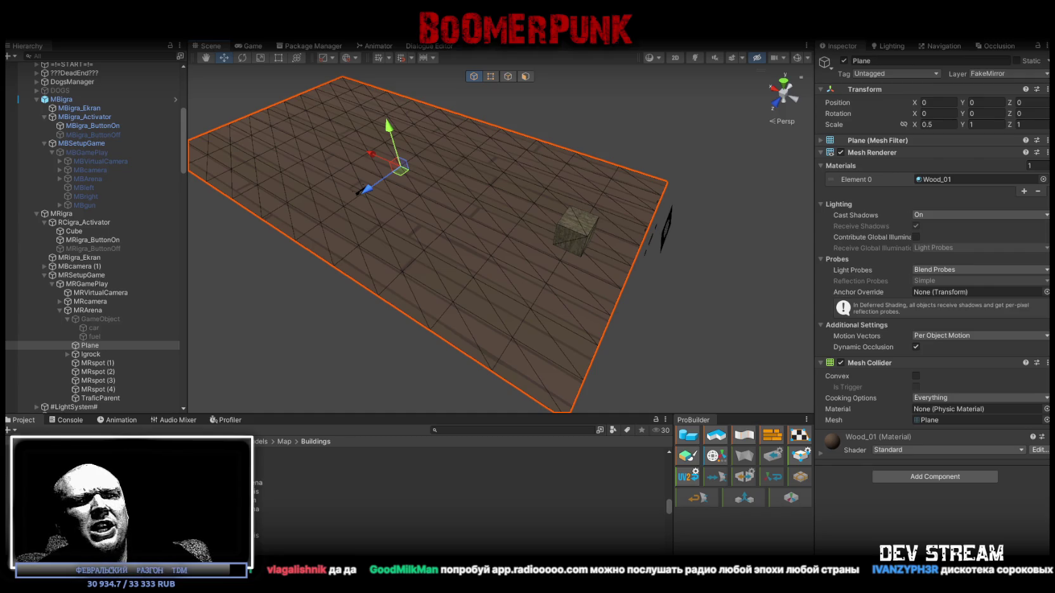
pyautogui.moveTo(643, 251)
pyautogui.mouseDown()
pyautogui.moveTo(663, 228)
pyautogui.moveTo(525, 216)
pyautogui.moveTo(685, 212)
pyautogui.moveTo(568, 210)
pyautogui.mouseUp()
pyautogui.press('f')
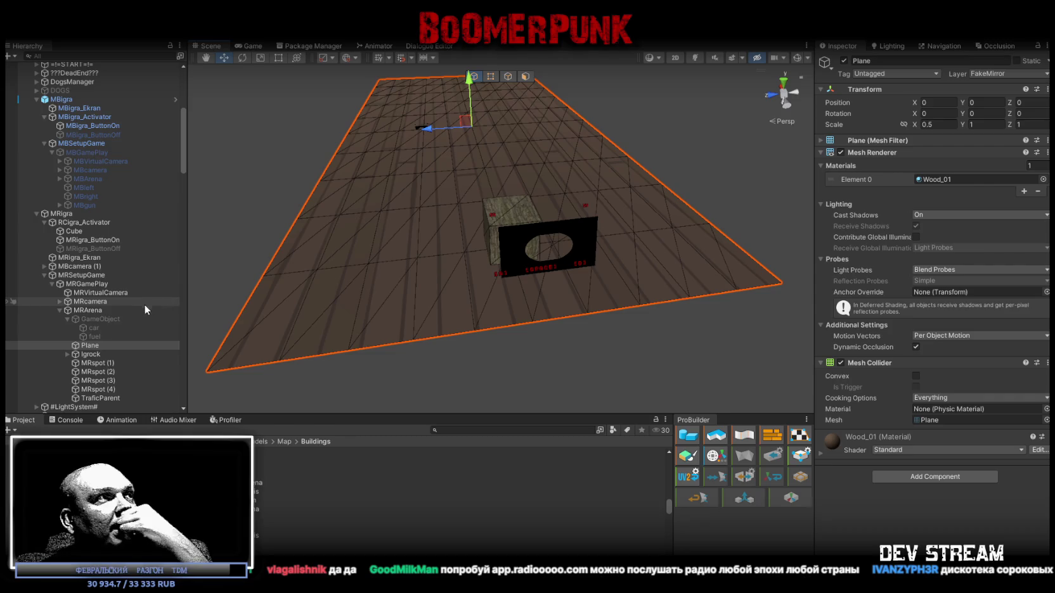
pyautogui.scroll(3, 129, 307)
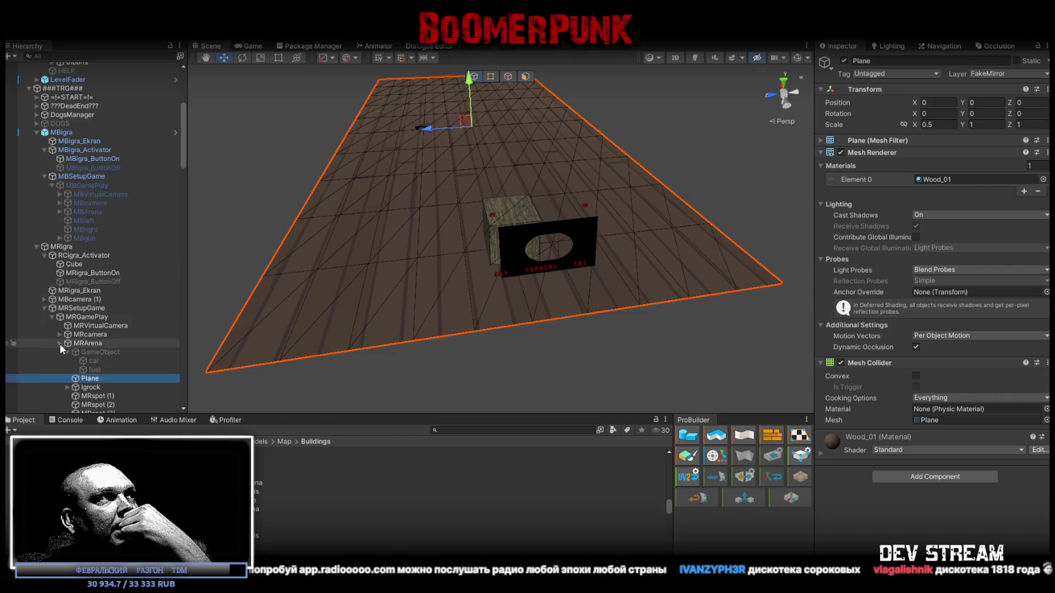
# Collapse MRArena and deactivate MRGamePlay so its floor and screen disappear
pyautogui.click(60, 344)
pyautogui.click(85, 319)
pyautogui.click(843, 60)
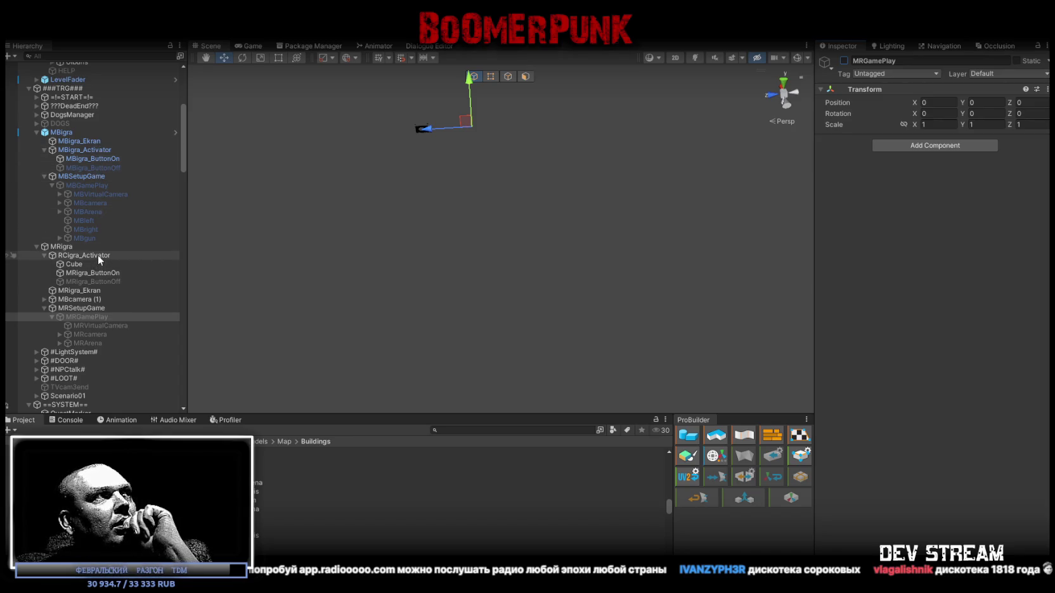
pyautogui.scroll(5, 107, 215)
pyautogui.scroll(2, 102, 190)
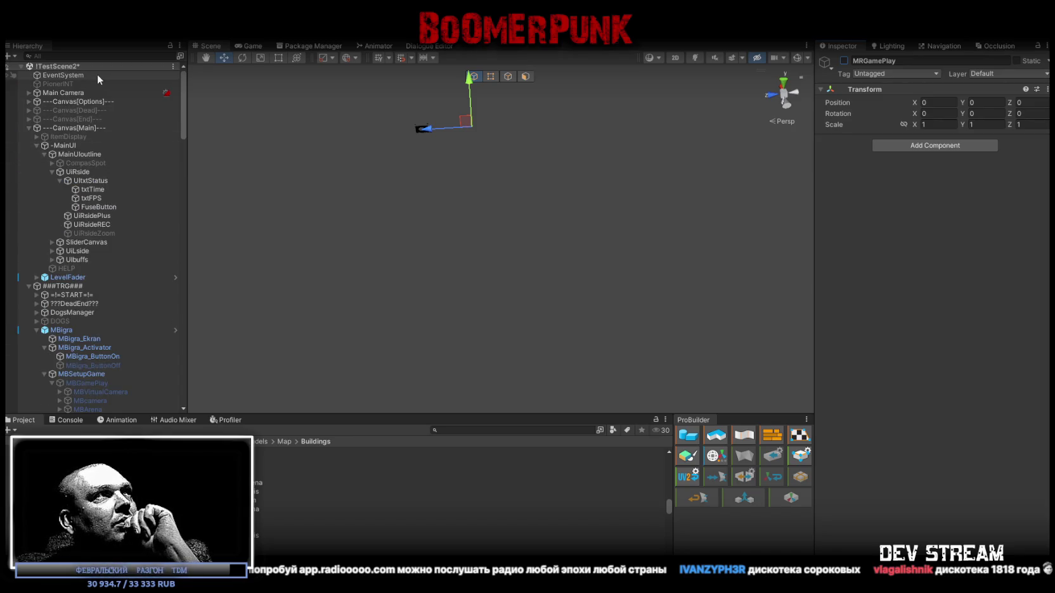
pyautogui.moveTo(443, 161); pyautogui.dragTo(458, 195)
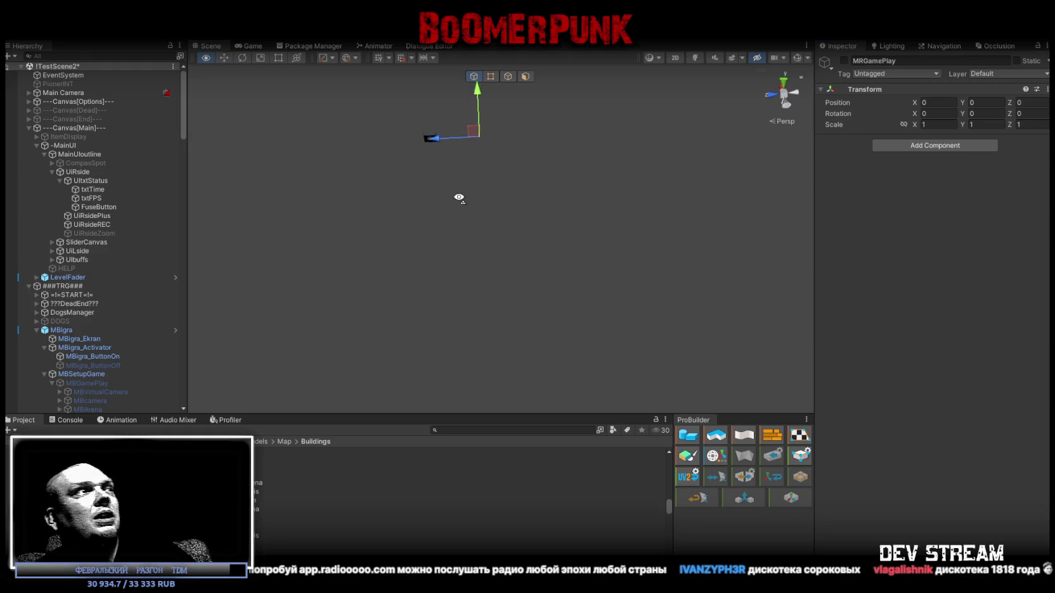
pyautogui.scroll(-3, 103, 255)
# Inspect MBSetupGame's Morskoy Boy Game settings, MBigra_ButtonOff's click events and MBGamePlay's audio manager
pyautogui.click(105, 276)
pyautogui.click(102, 258)
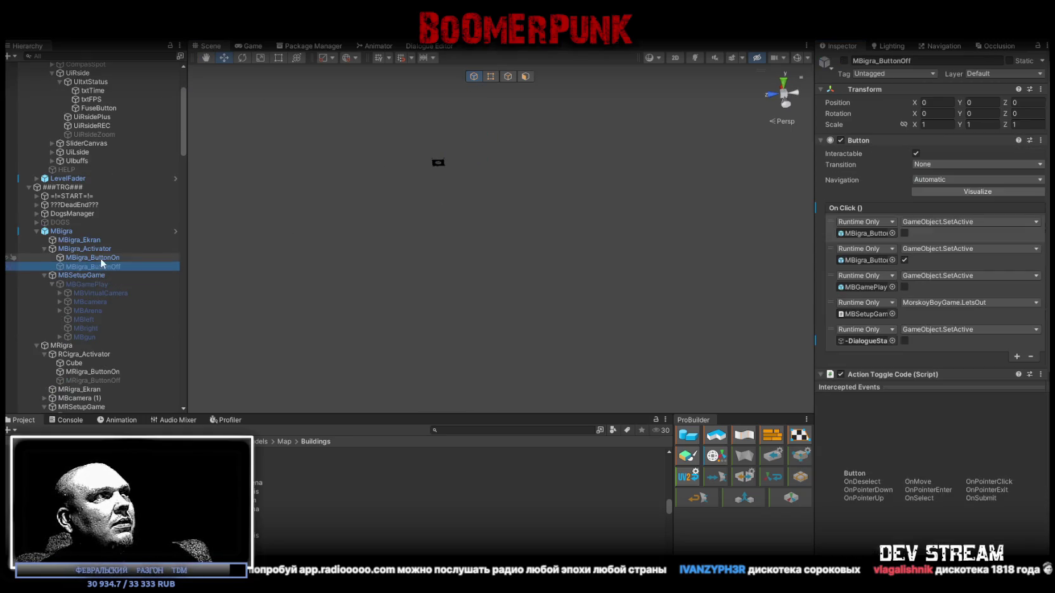
pyautogui.click(97, 276)
pyautogui.click(93, 284)
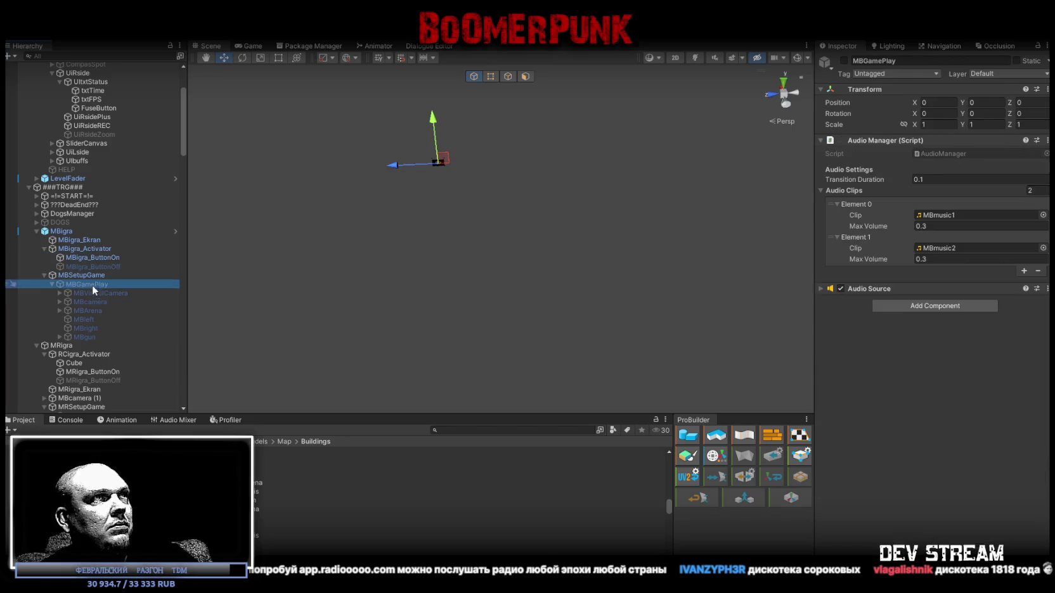
pyautogui.click(92, 293)
pyautogui.click(90, 276)
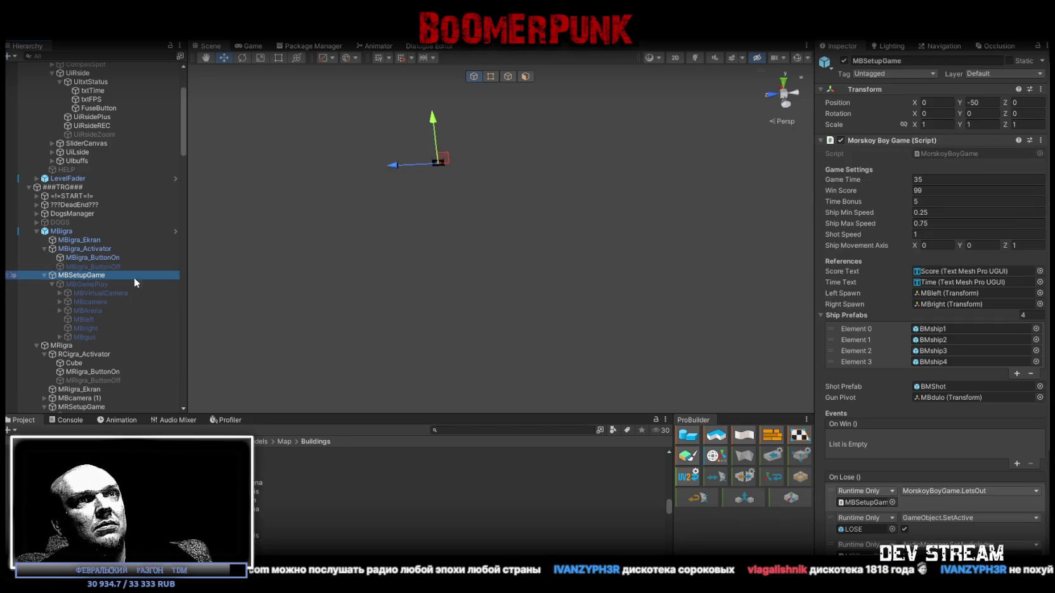
pyautogui.scroll(-5, 931, 455)
pyautogui.scroll(5, 931, 452)
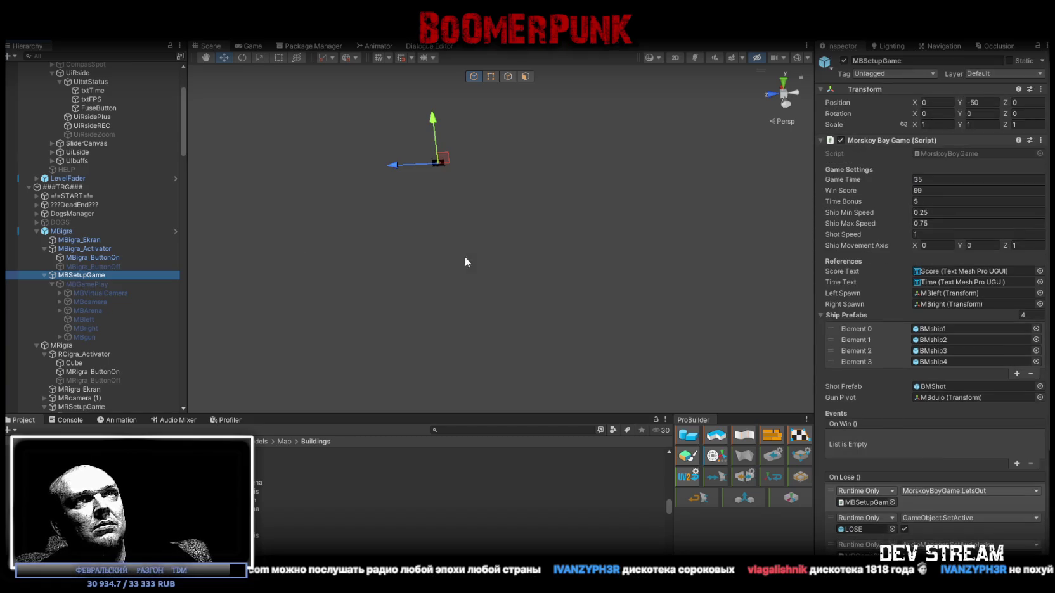
# Inspect MBVirtualCamera, MBcamera and MBgun, then collapse the hierarchy and select MBigra
pyautogui.click(58, 294)
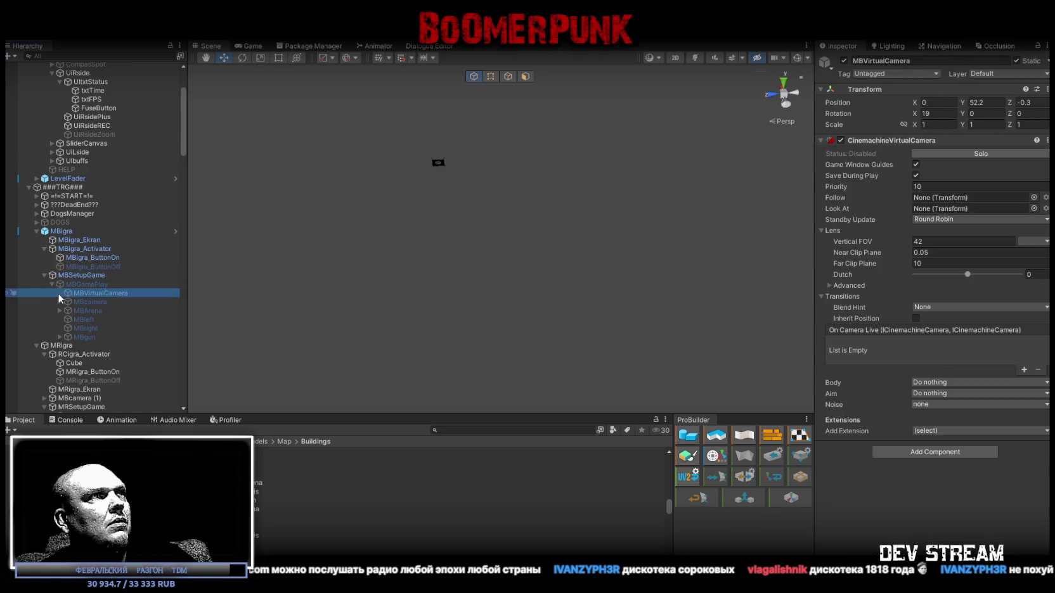
pyautogui.click(73, 301)
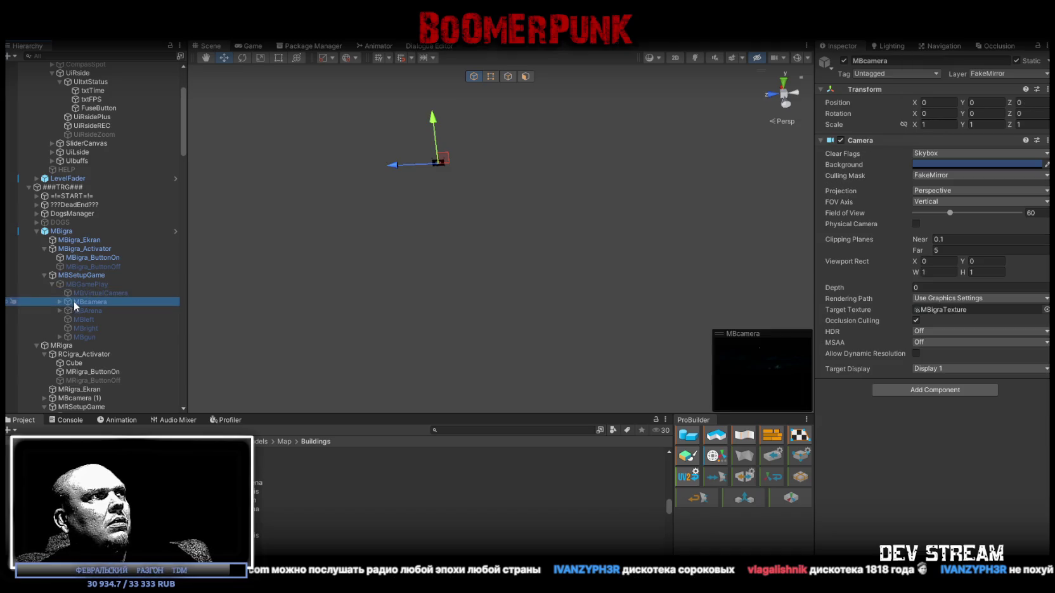
pyautogui.click(76, 312)
pyautogui.click(82, 318)
pyautogui.click(87, 336)
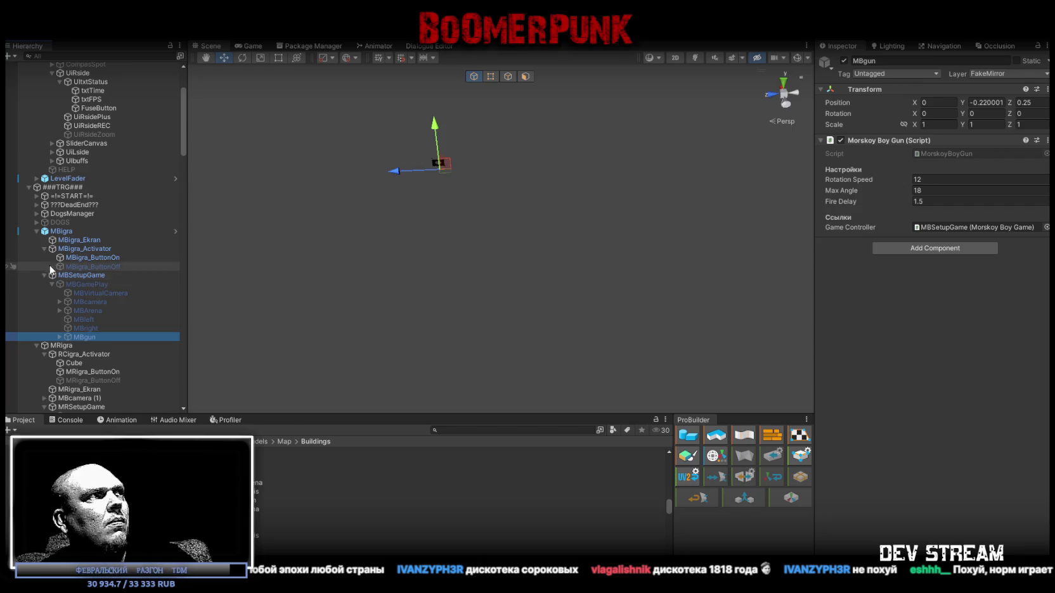
pyautogui.click(44, 248)
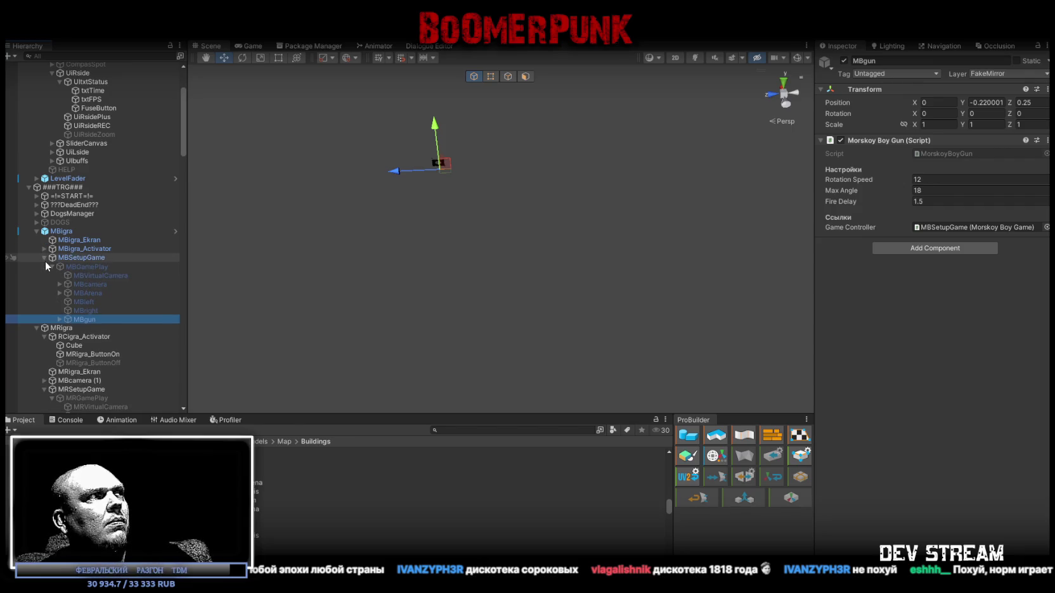
pyautogui.click(44, 258)
pyautogui.click(60, 231)
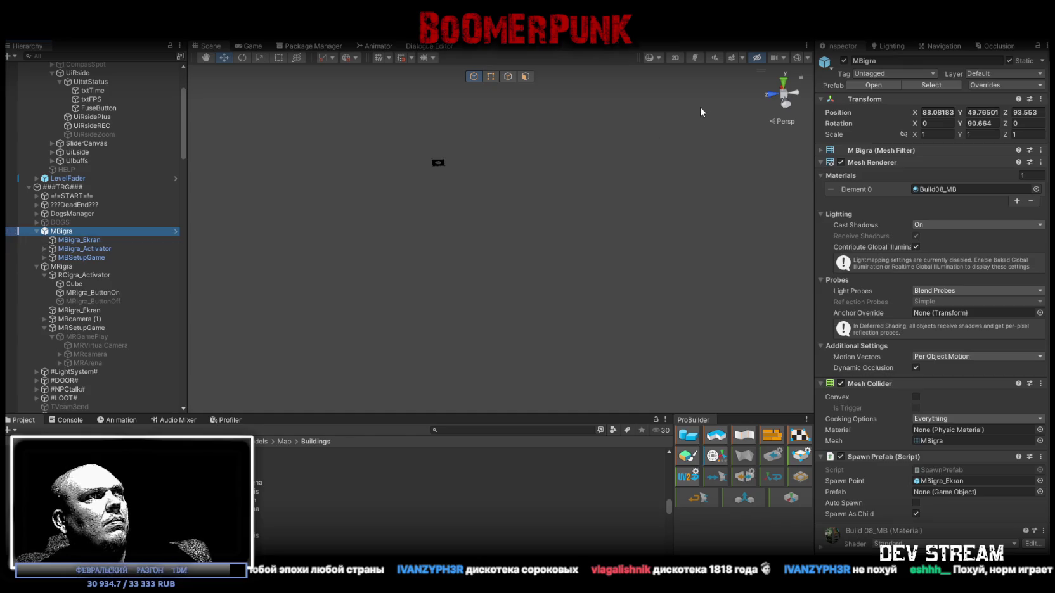
# Toggle the MBigra and MRigra cabinets inactive and back to active
pyautogui.click(844, 61)
pyautogui.click(844, 62)
pyautogui.click(69, 268)
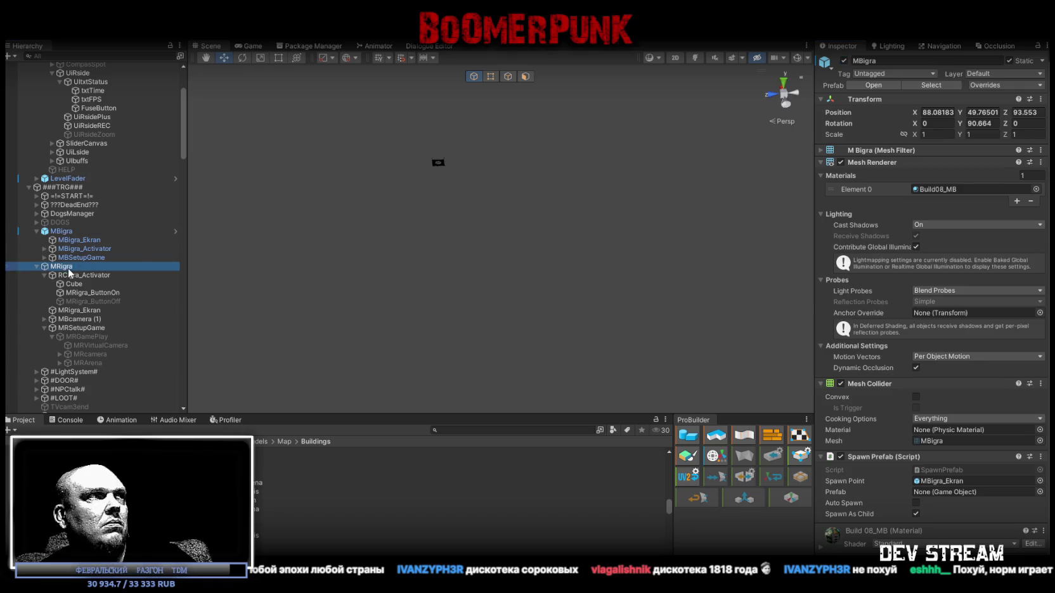
pyautogui.click(844, 61)
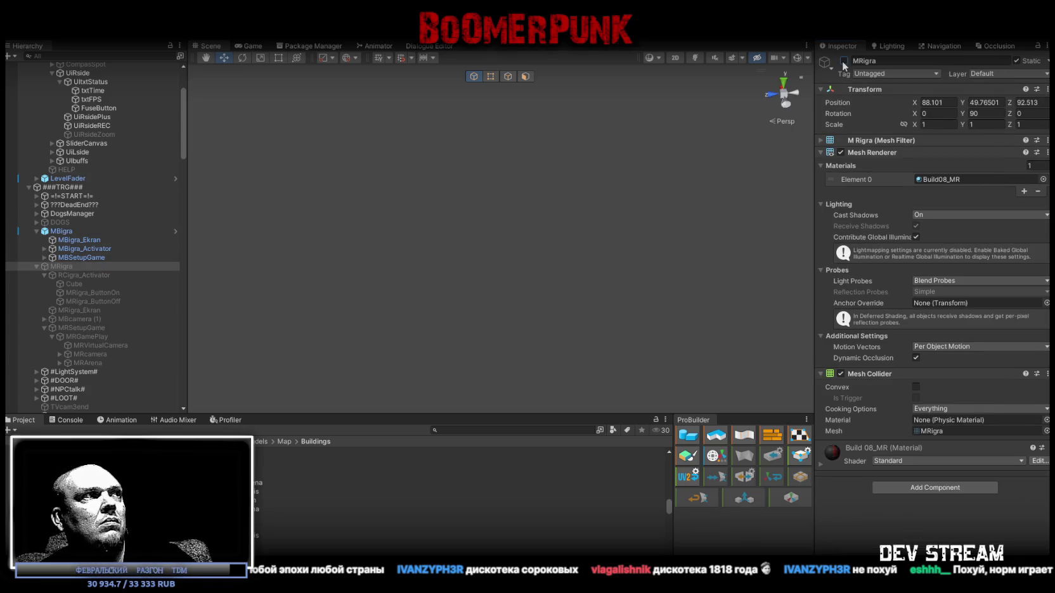
pyautogui.click(844, 61)
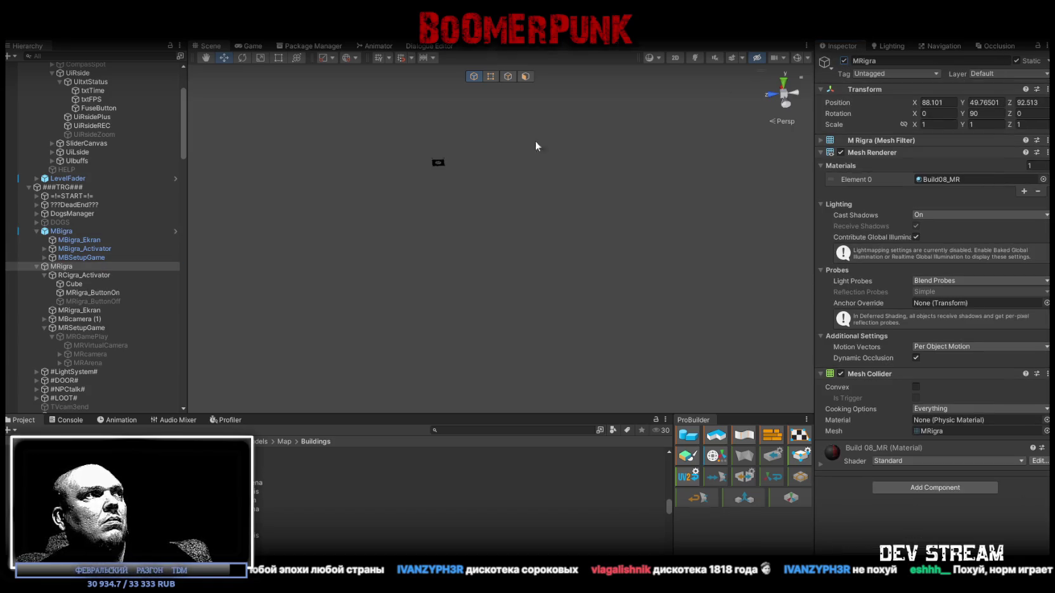
# Compare MRVirtualCamera's virtual camera settings with MBcamera (1)'s camera settings
pyautogui.click(89, 348)
pyautogui.click(80, 320)
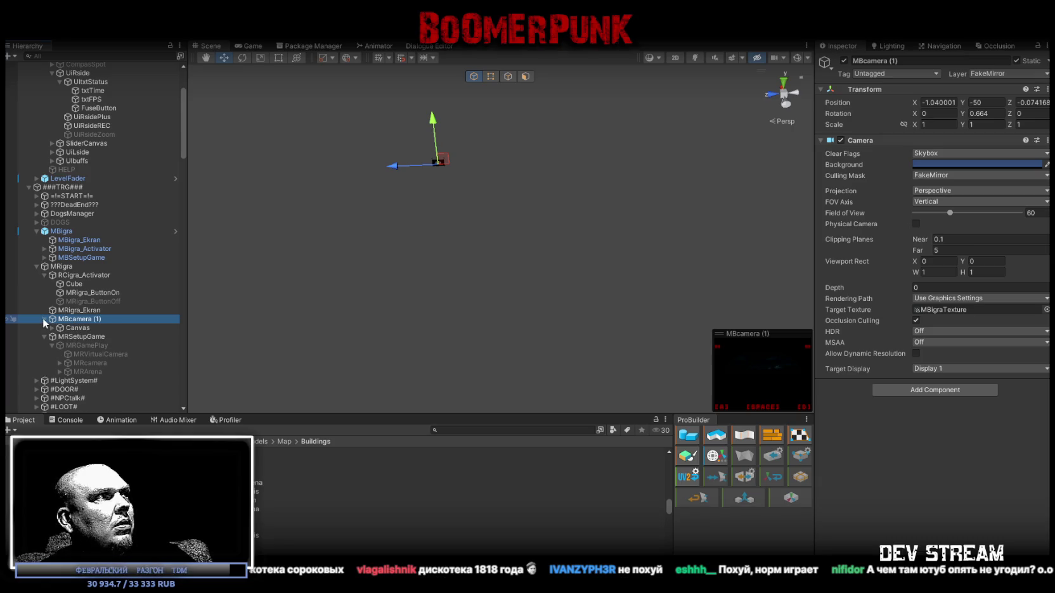
pyautogui.click(86, 345)
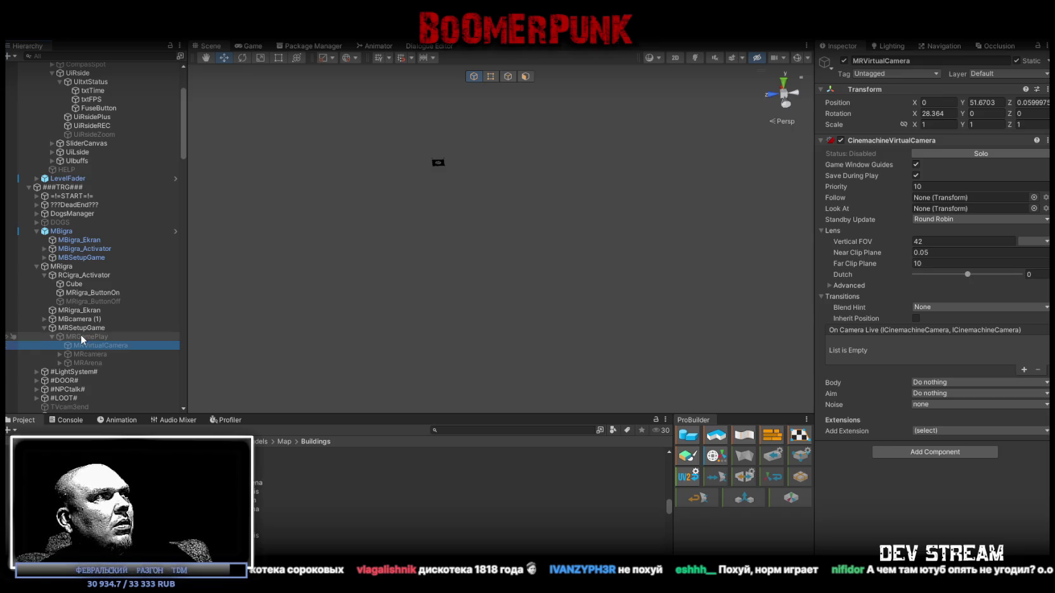
# Reactivate MRGamePlay, frame MRVirtualCamera and MRcamera, and delete the extra MBcamera (1)
pyautogui.click(80, 336)
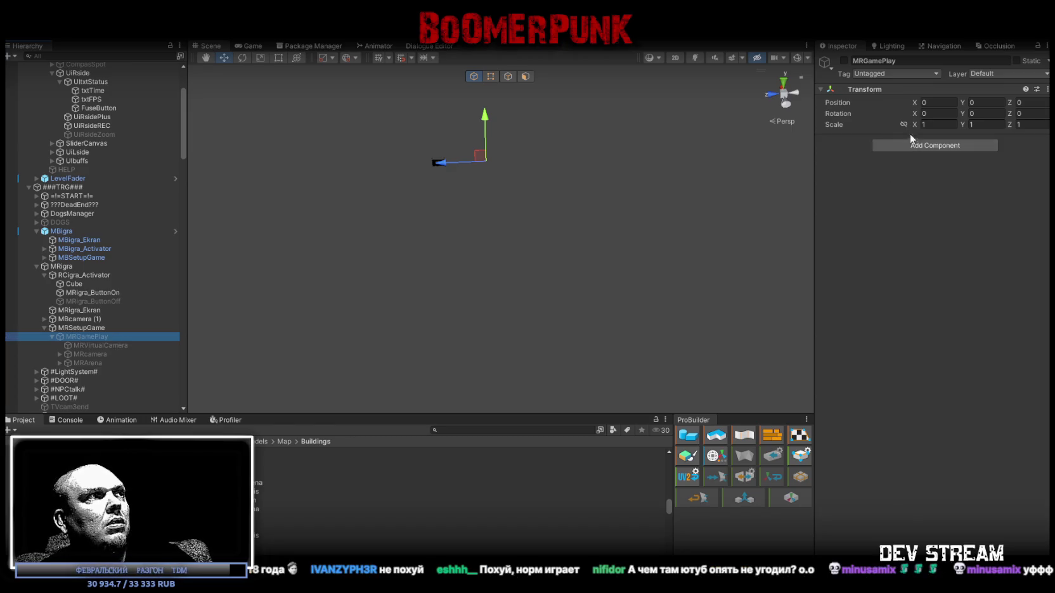
pyautogui.click(844, 61)
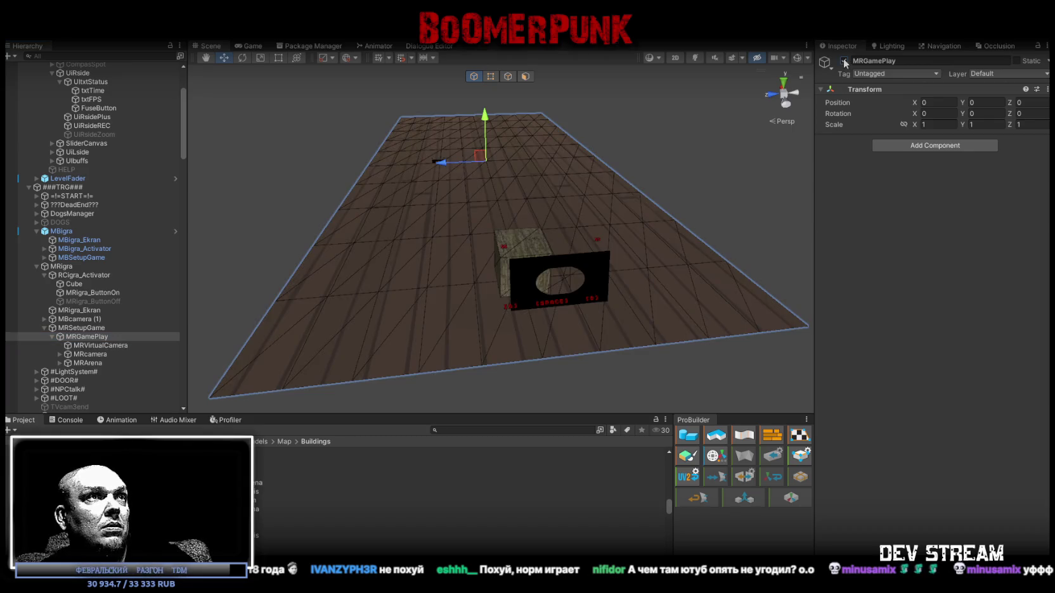
pyautogui.doubleClick(94, 345)
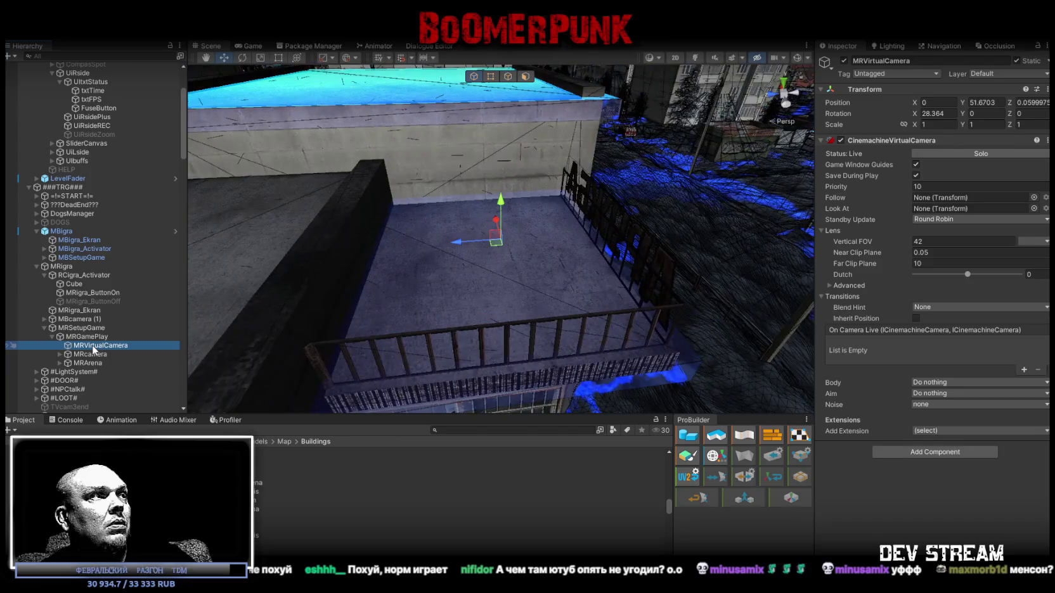
pyautogui.doubleClick(91, 354)
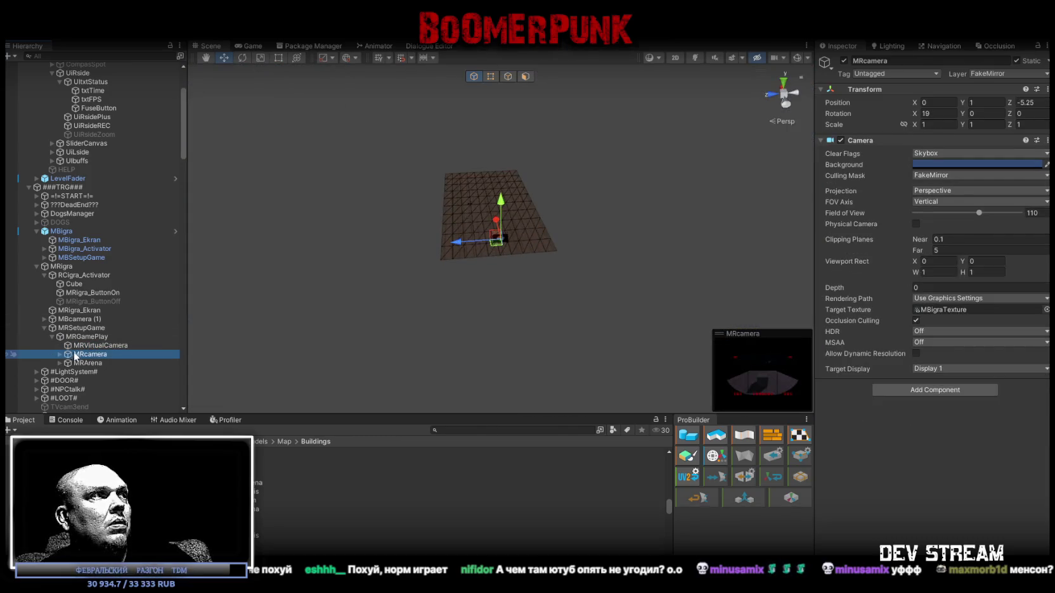
pyautogui.click(79, 321)
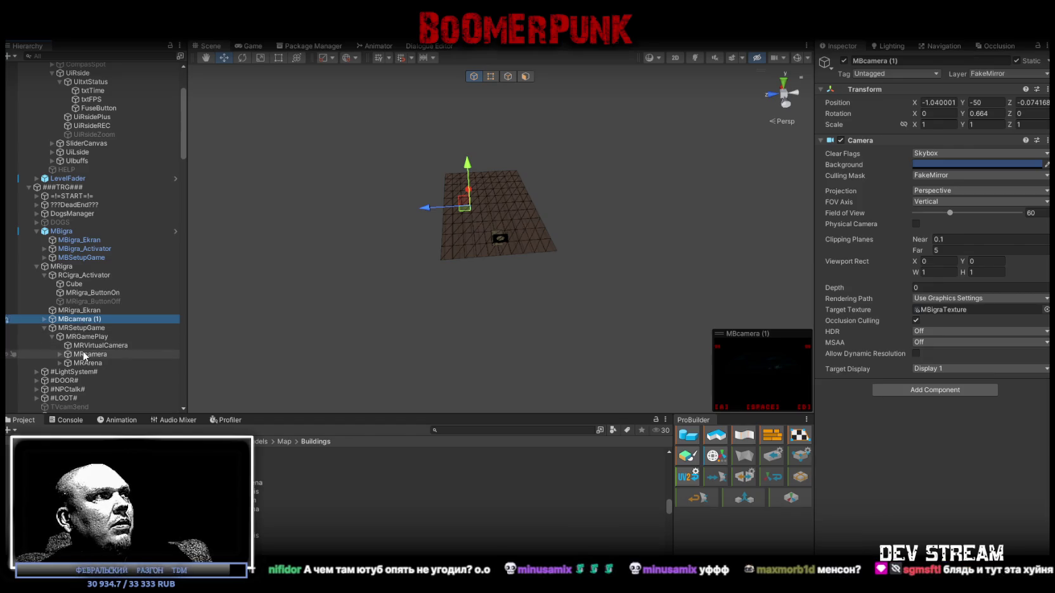
pyautogui.press('Delete')
# Review MRcamera, its Canvas child, MRVirtualCamera, MRGamePlay and MRSetupGame in the Inspector
pyautogui.click(90, 346)
pyautogui.click(61, 346)
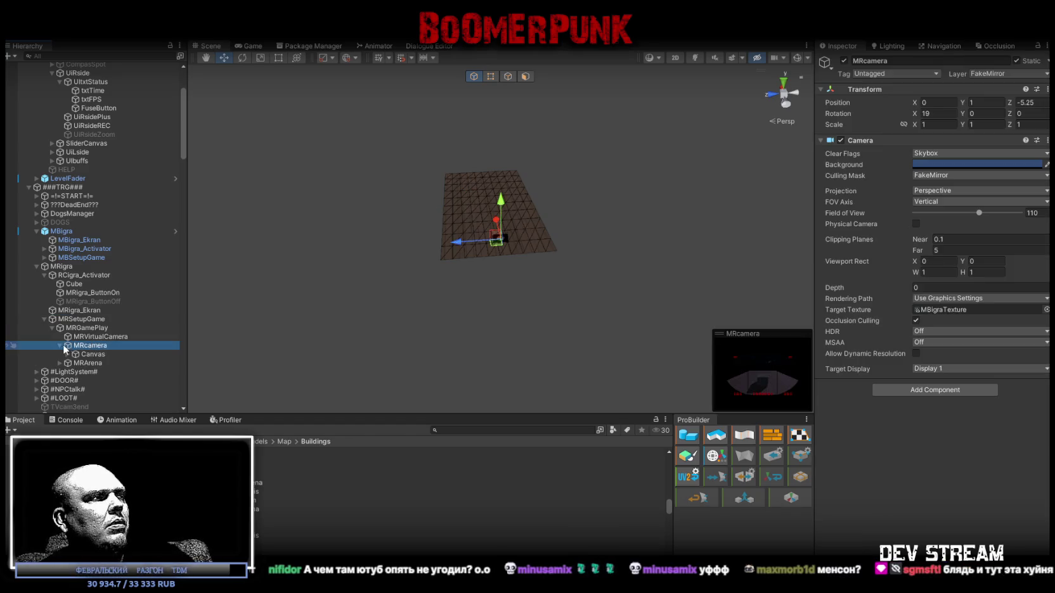
pyautogui.click(94, 356)
pyautogui.click(63, 346)
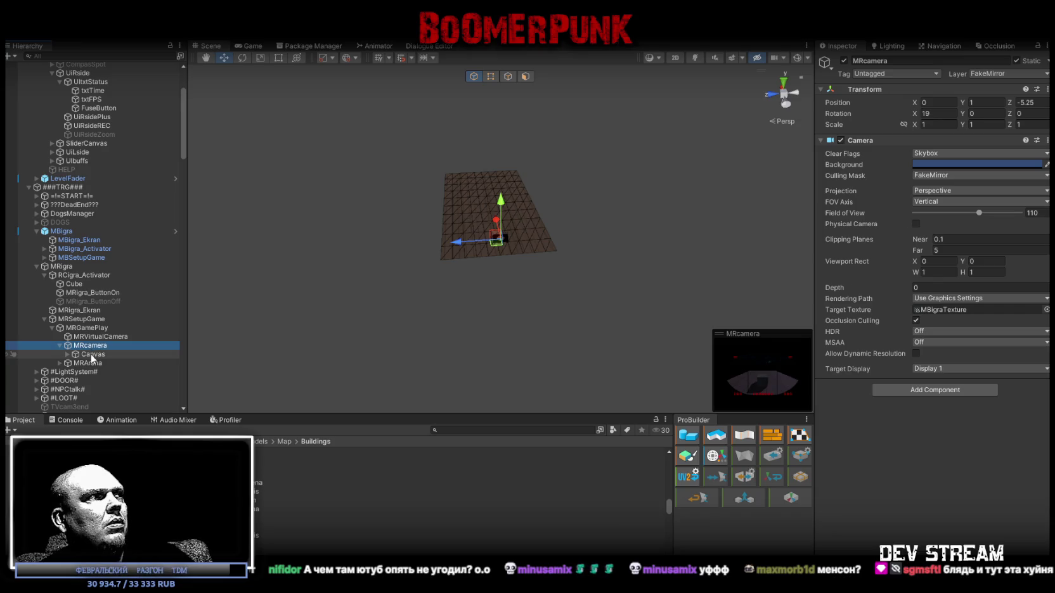
pyautogui.click(60, 346)
pyautogui.click(79, 336)
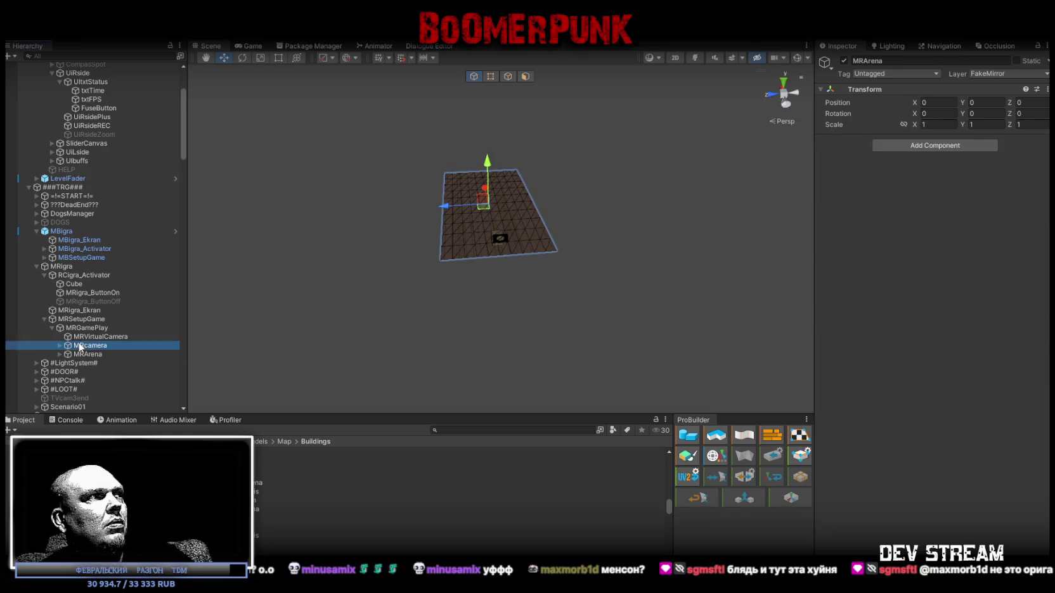
pyautogui.press('Up')
pyautogui.press('Up')
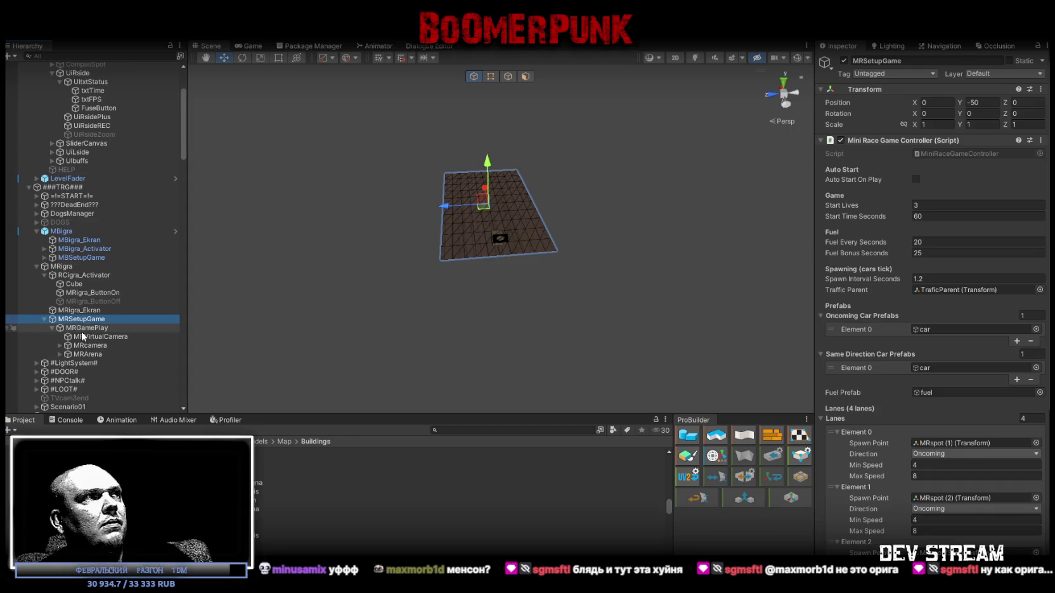
pyautogui.press('Down')
pyautogui.press('Down')
pyautogui.press('Up')
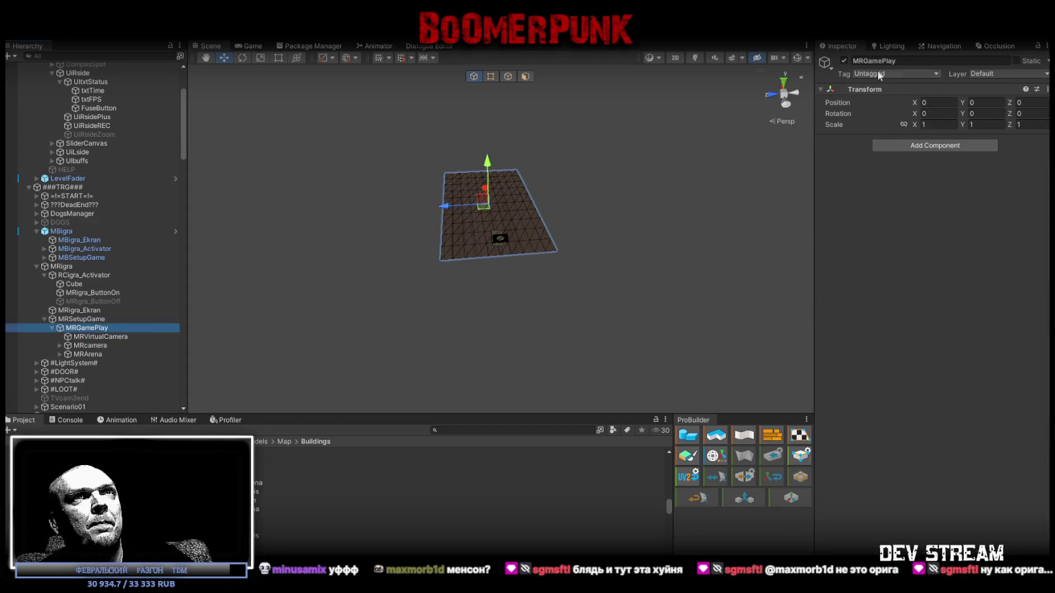
# Deactivate MRGamePlay and check that MRigra_ButtonOn's OnClick list enables it
pyautogui.click(843, 61)
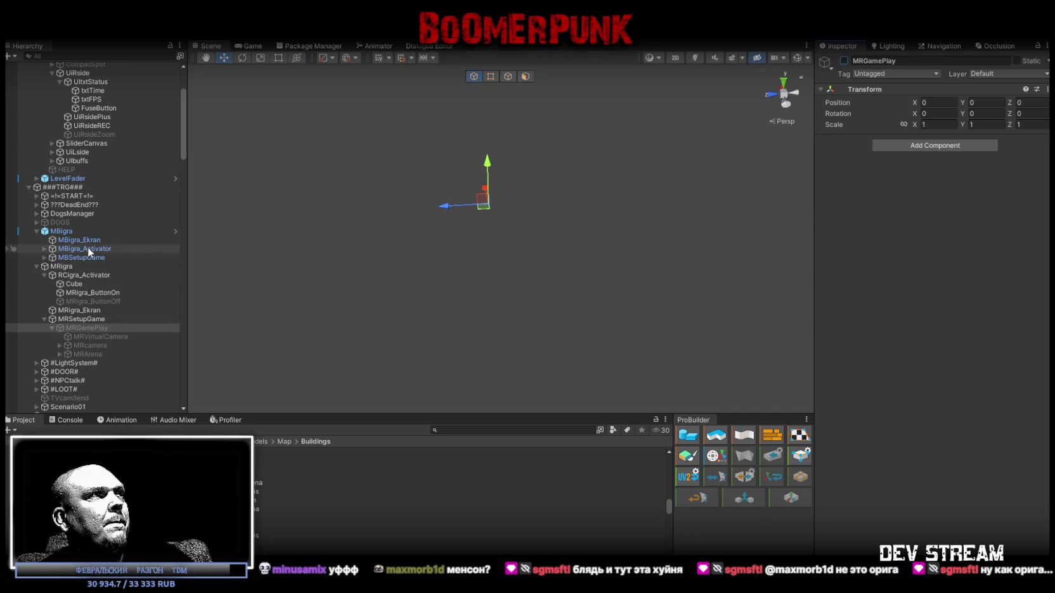
pyautogui.click(93, 292)
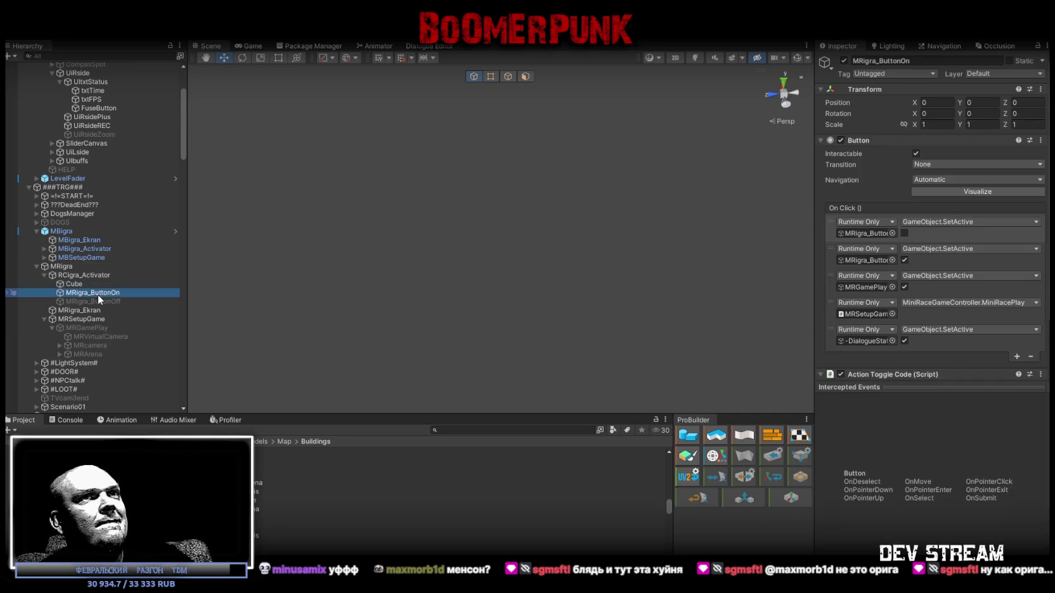
pyautogui.click(865, 286)
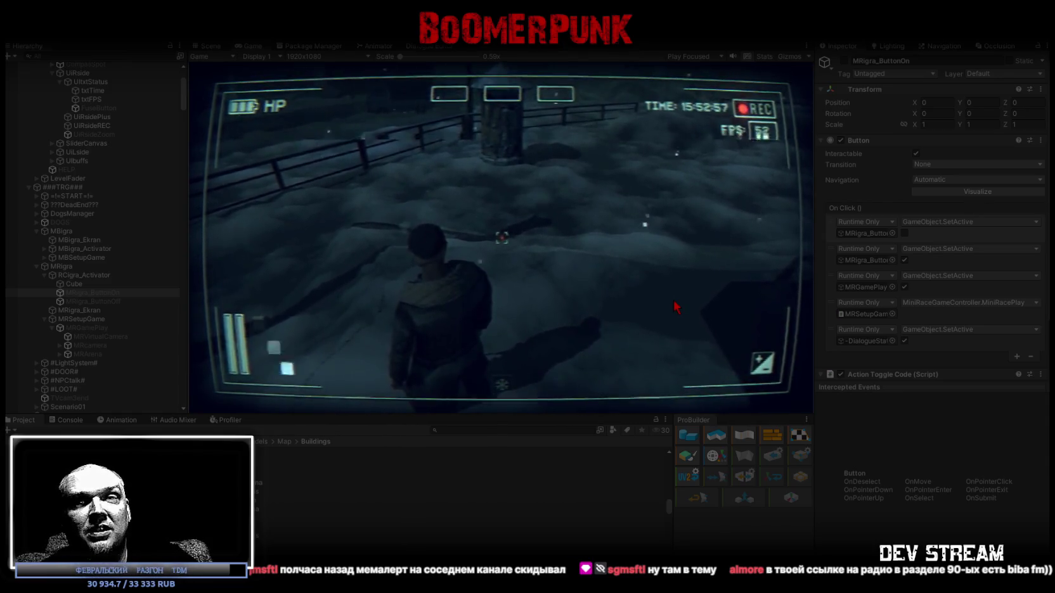
# Walk the character through the doorway to the ОБГОН cabinet and start its race game
pyautogui.press('w')
pyautogui.press('w')
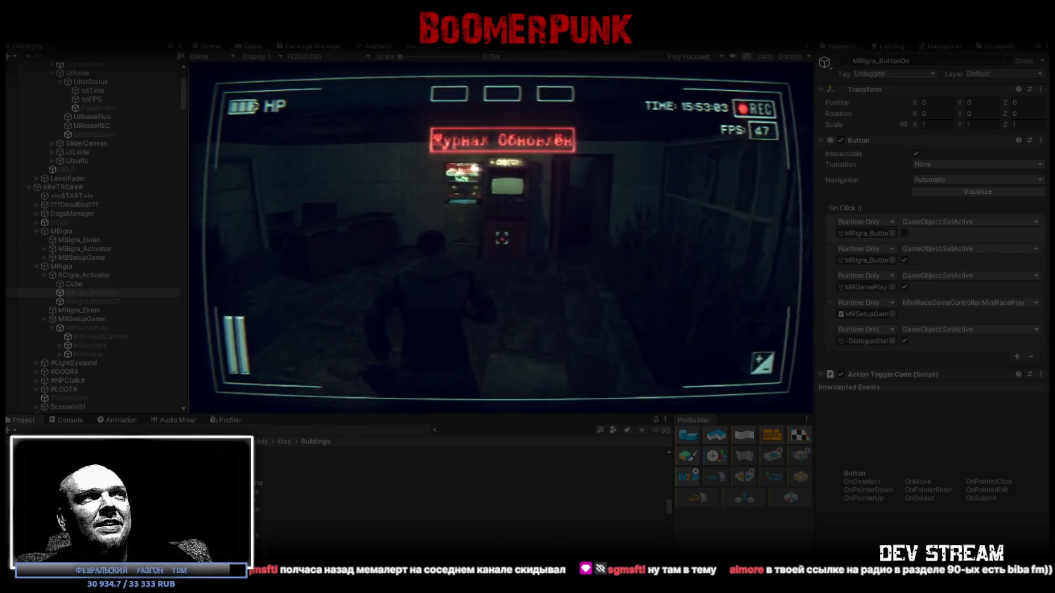
pyautogui.press('w')
pyautogui.click(501, 238)
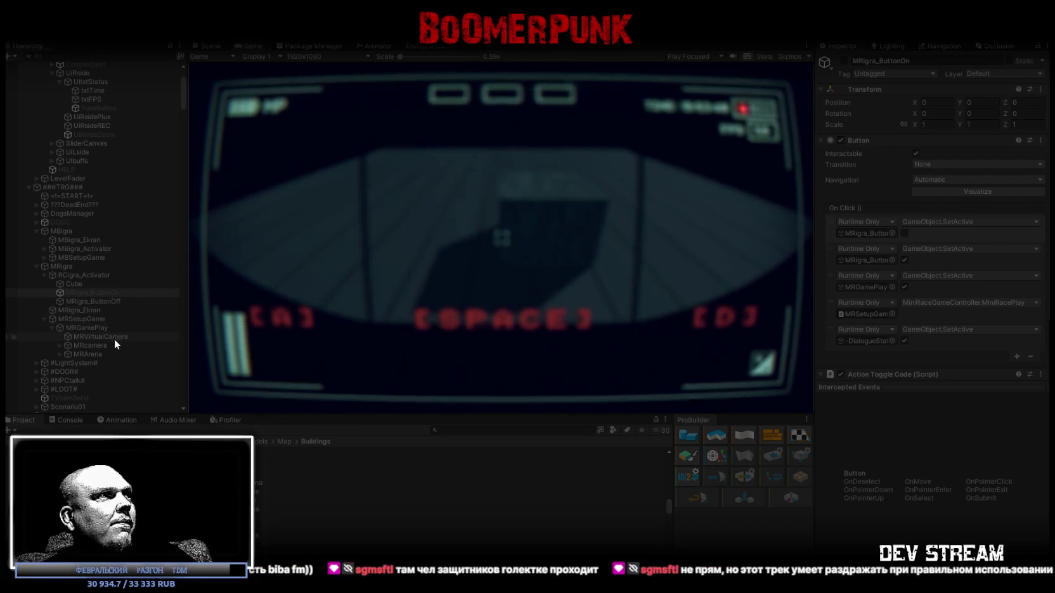
# Raise MRcamera's Far clipping plane from 5 to 12
pyautogui.click(95, 345)
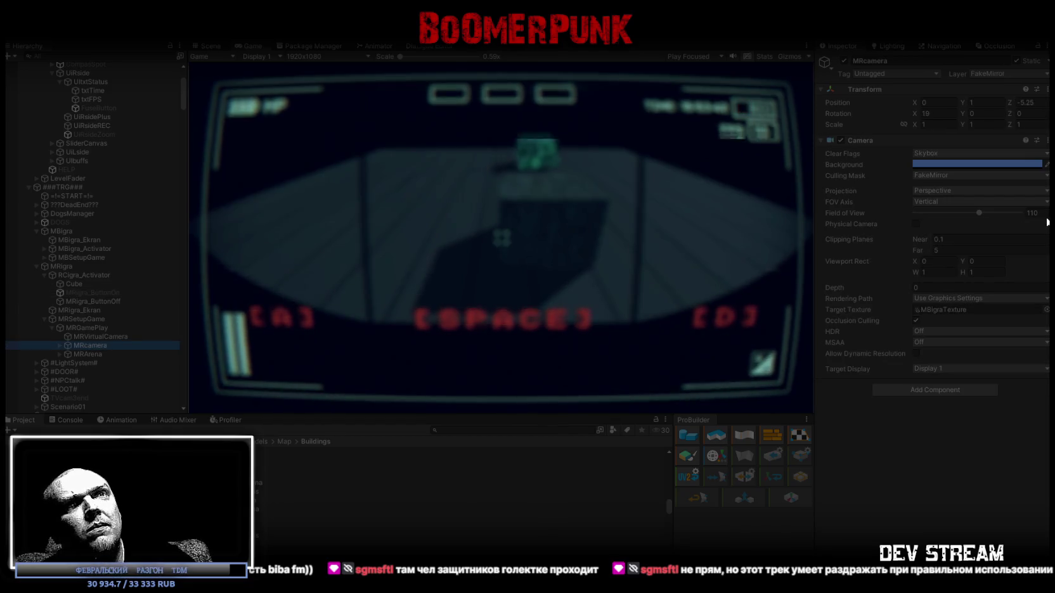
pyautogui.moveTo(917, 250); pyautogui.dragTo(1014, 249)
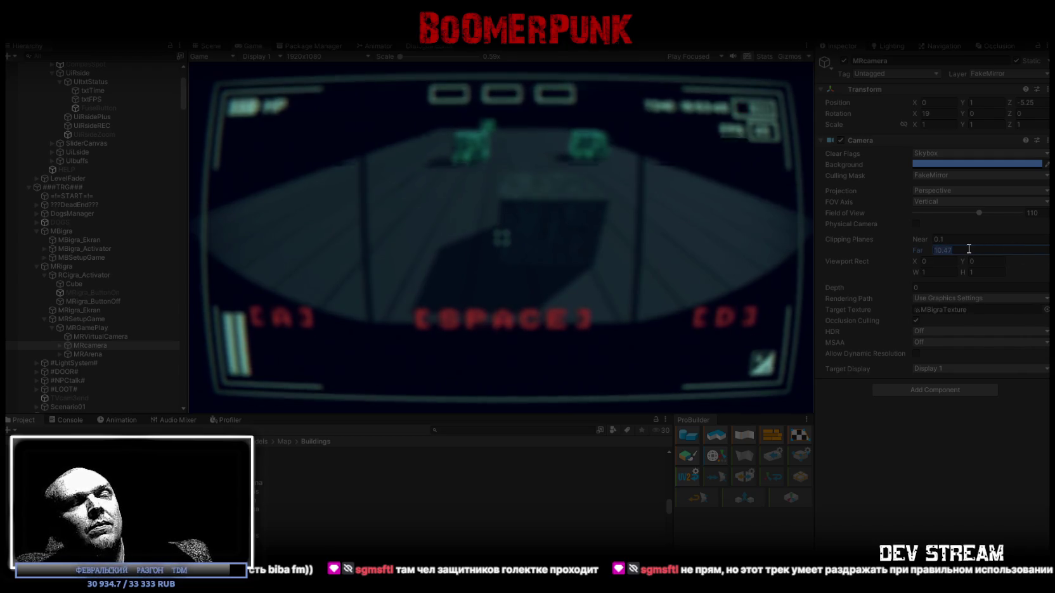
pyautogui.write('12')
pyautogui.click(954, 460)
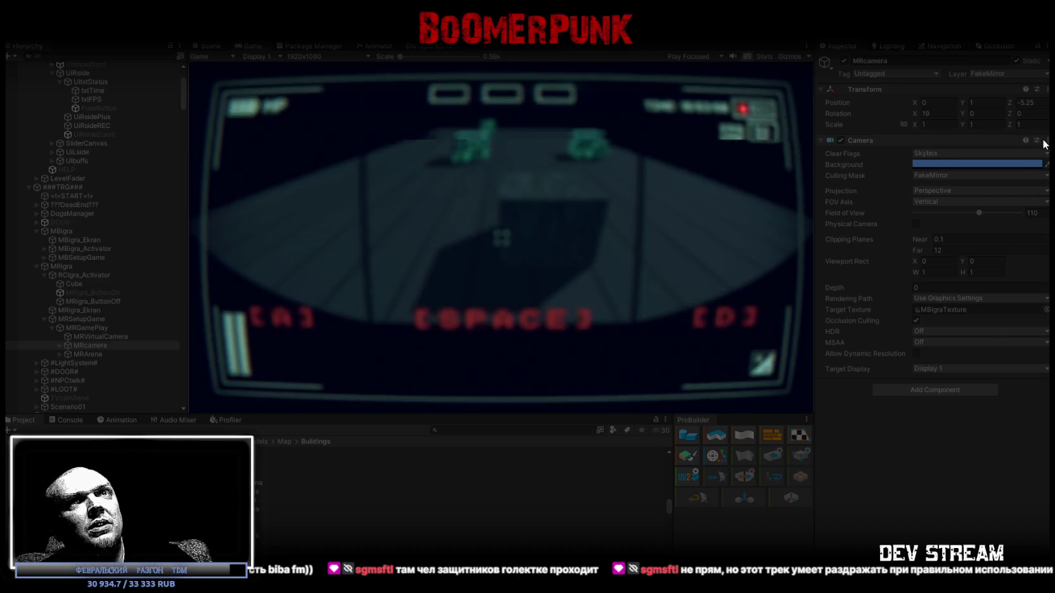
pyautogui.click(1048, 141)
pyautogui.click(932, 249)
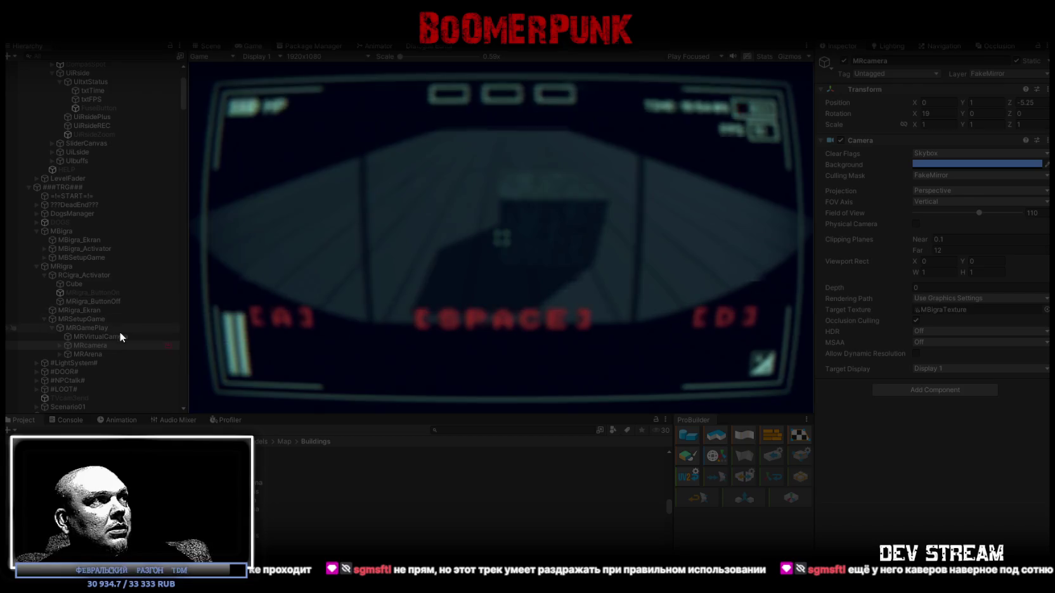
pyautogui.click(104, 337)
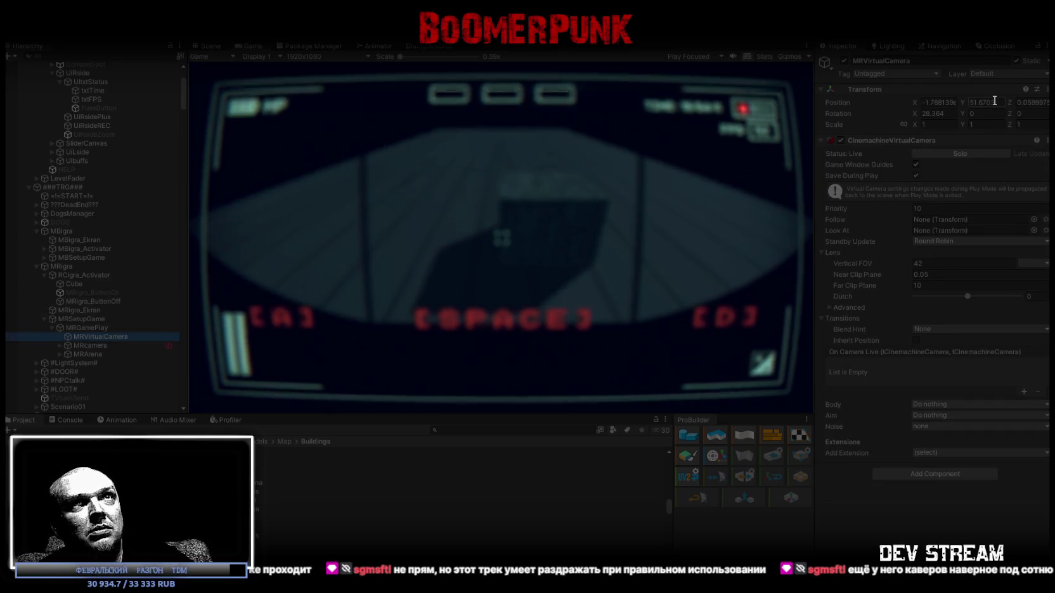
# Set MRVirtualCamera's X rotation to 20 and its position to (0, 51.65, 0)
pyautogui.click(946, 113)
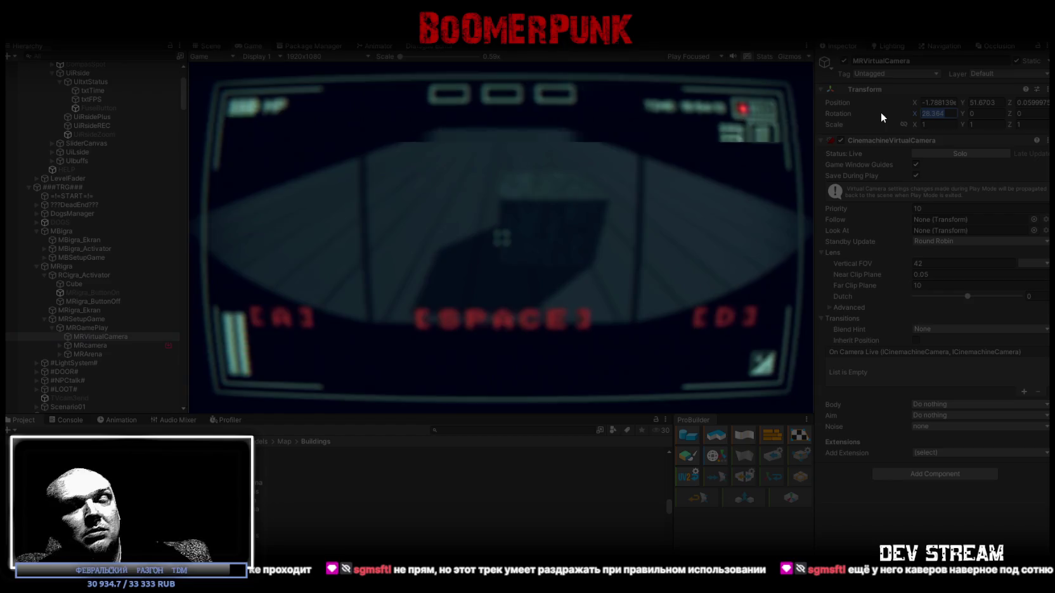
pyautogui.write('20')
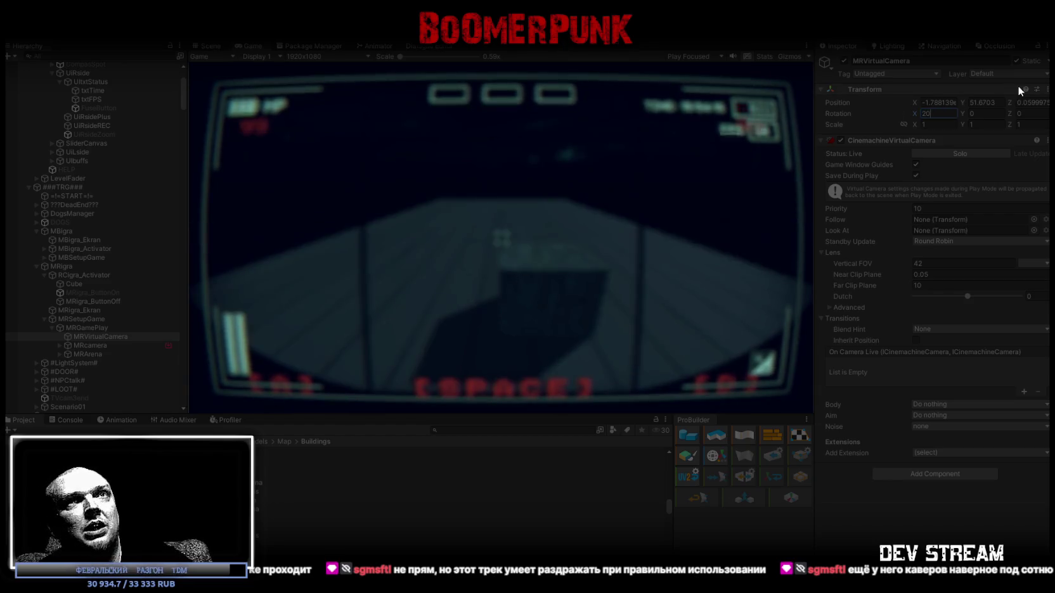
pyautogui.click(980, 102)
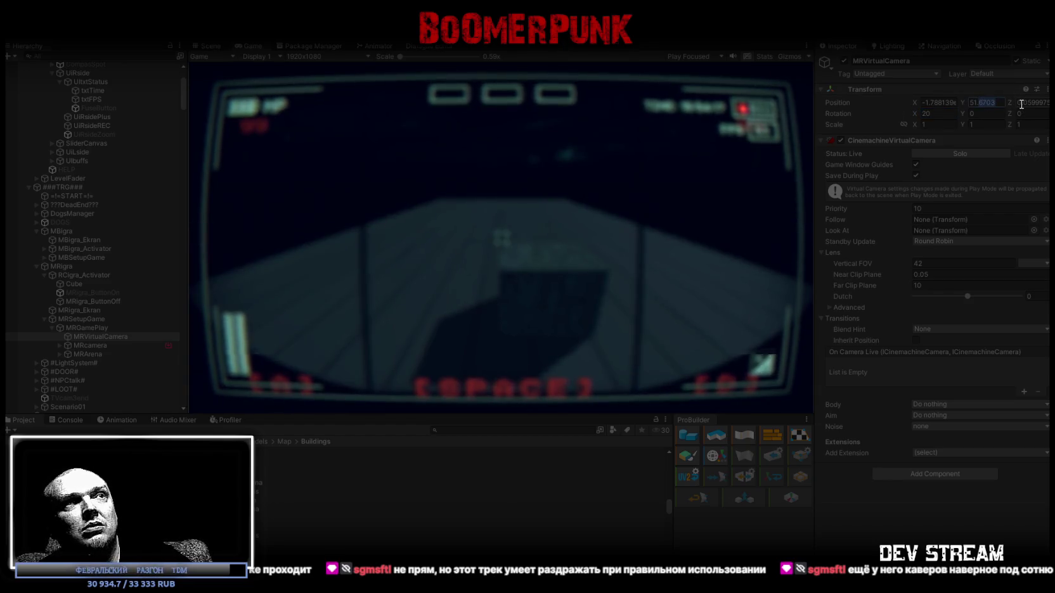
pyautogui.write('51.5')
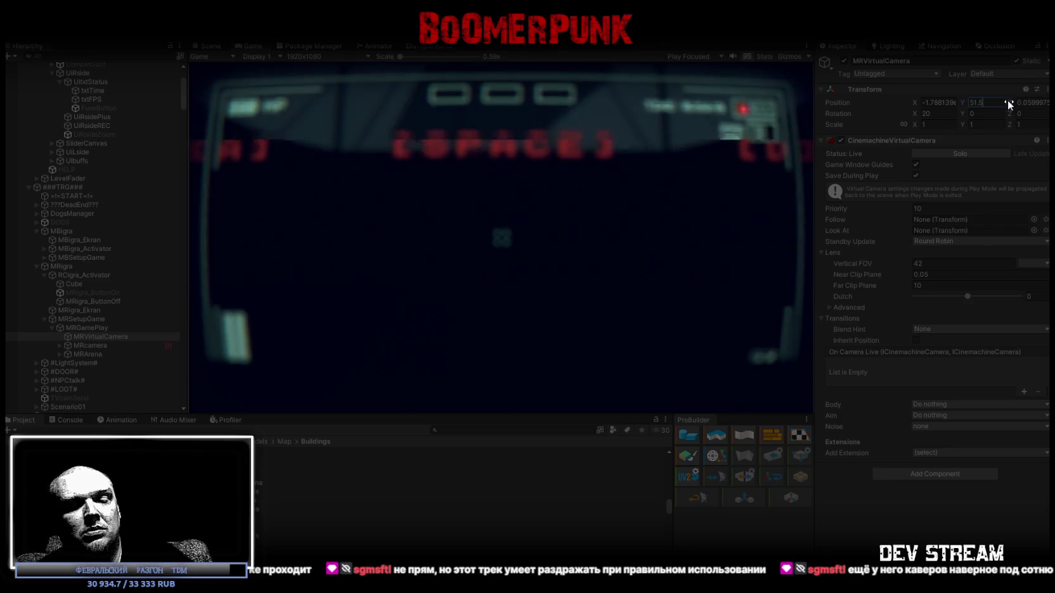
pyautogui.press('BackSpace')
pyautogui.write('65')
pyautogui.click(941, 103)
pyautogui.click(1041, 103)
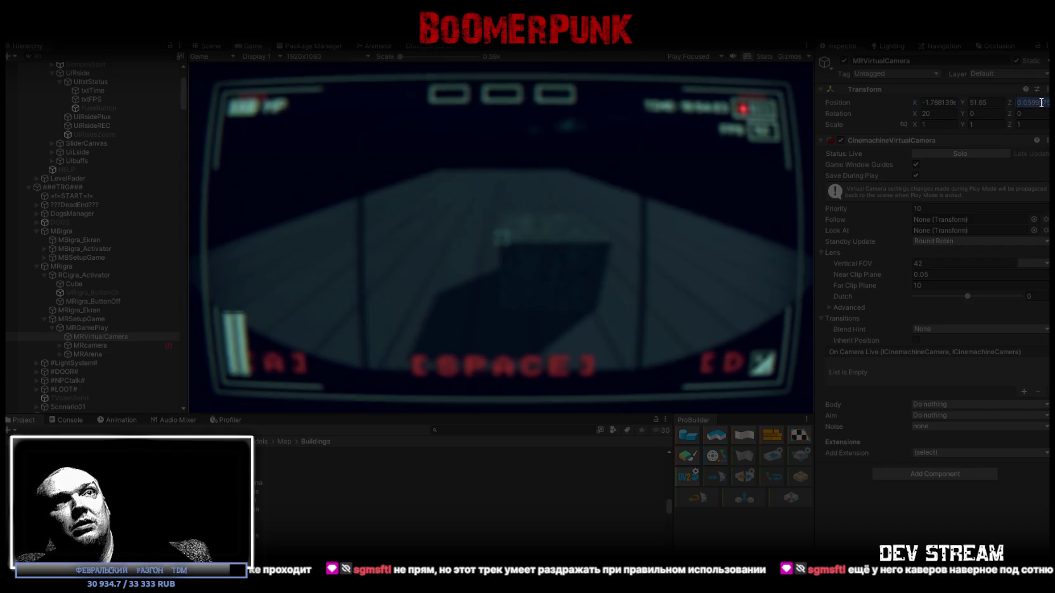
pyautogui.write('0')
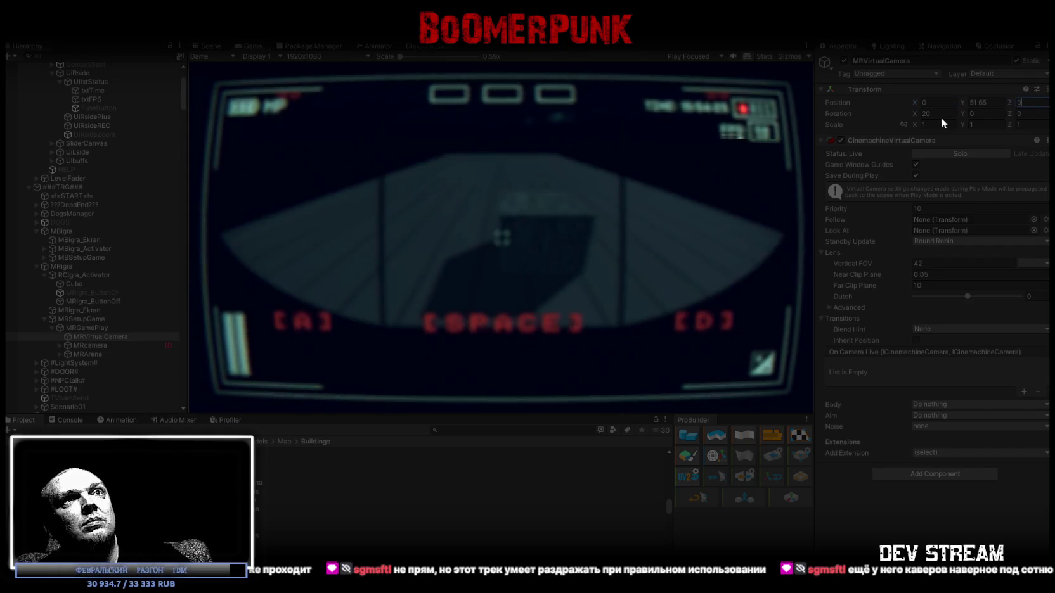
# Try X tilts of 13, 9.2, 15.7 and 16, then settle on 14
pyautogui.moveTo(920, 111); pyautogui.dragTo(859, 112)
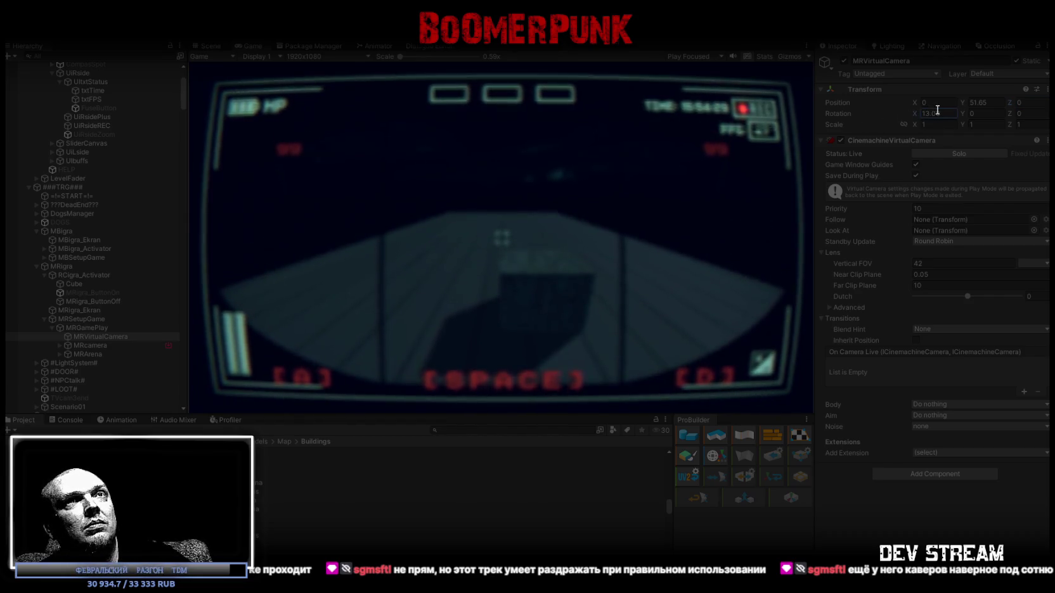
pyautogui.write('13')
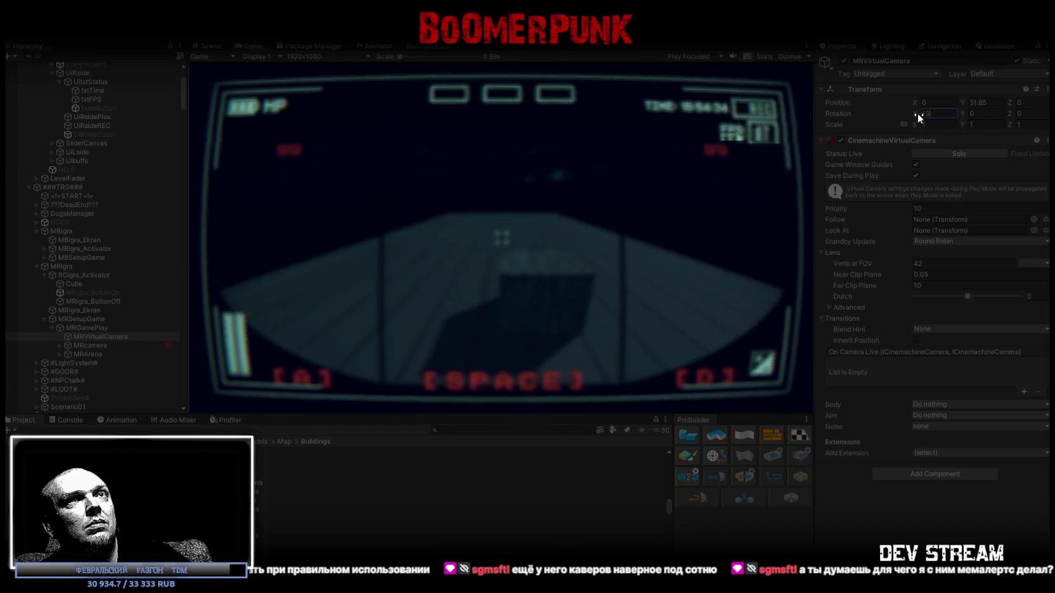
pyautogui.press('BackSpace')
pyautogui.press('BackSpace')
pyautogui.write('9.2')
pyautogui.press('BackSpace')
pyautogui.press('BackSpace')
pyautogui.press('BackSpace')
pyautogui.write('15.7')
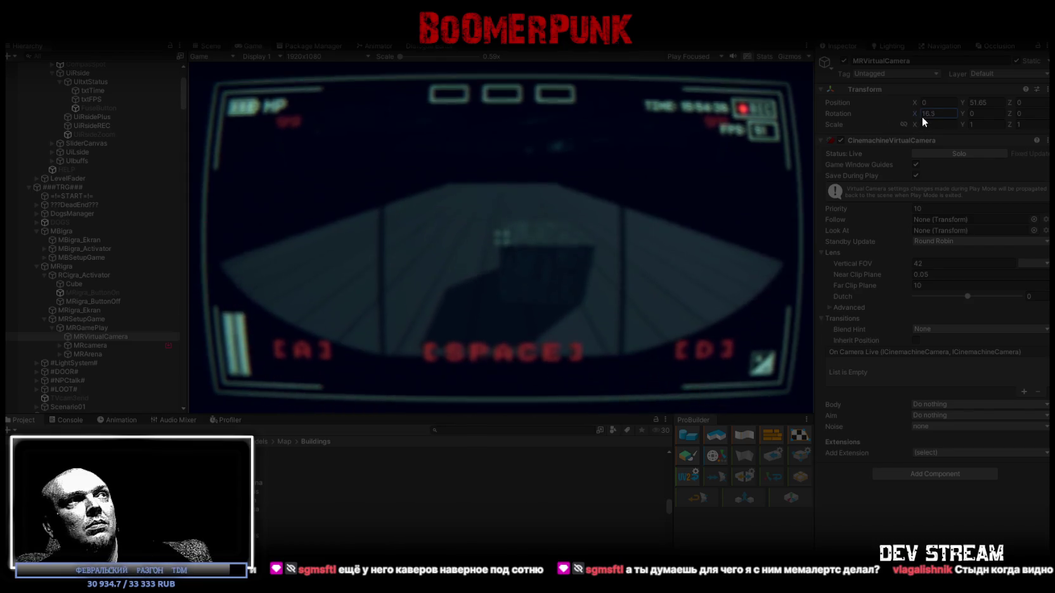
pyautogui.press('BackSpace')
pyautogui.press('BackSpace')
pyautogui.press('BackSpace')
pyautogui.write('6')
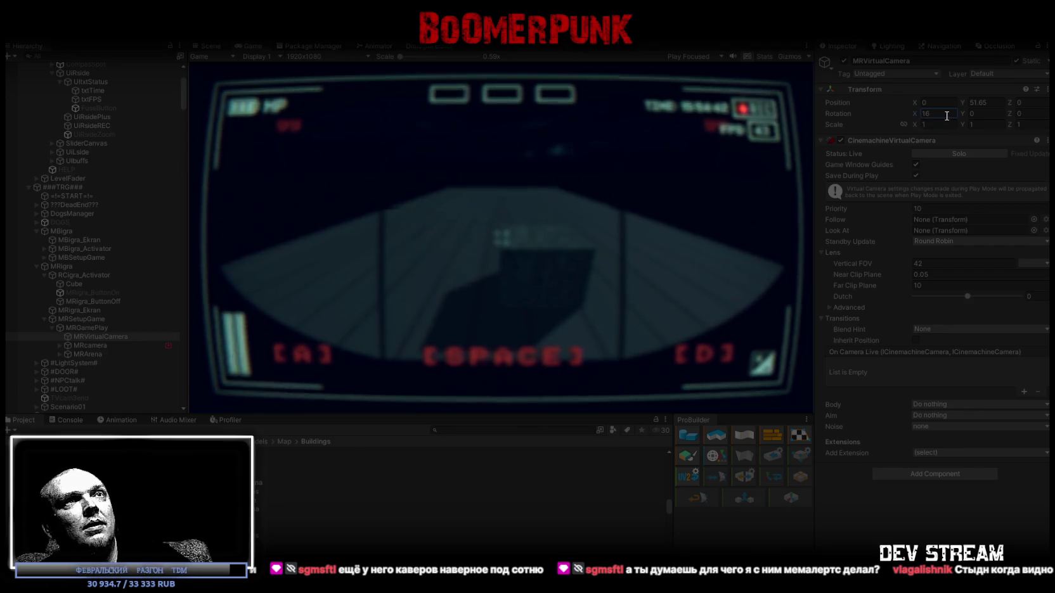
pyautogui.moveTo(912, 111); pyautogui.dragTo(904, 111)
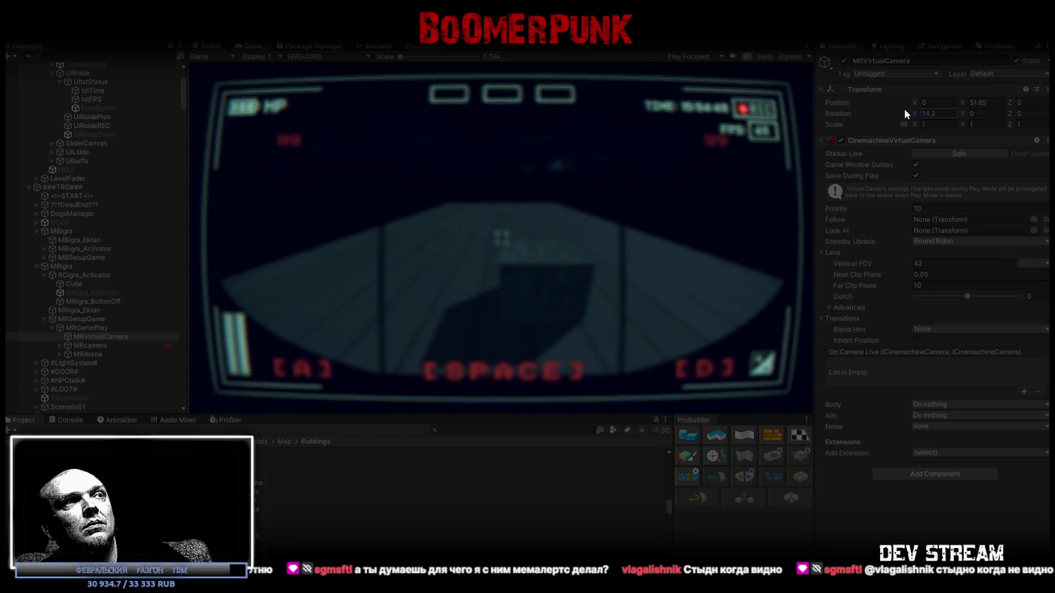
pyautogui.write('14')
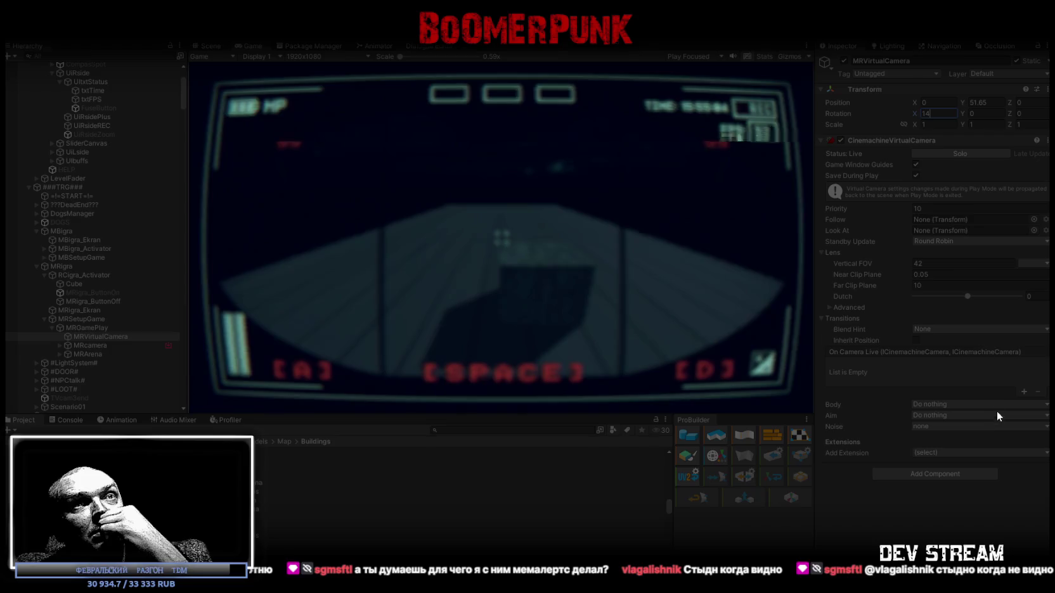
pyautogui.scroll(5, 92, 211)
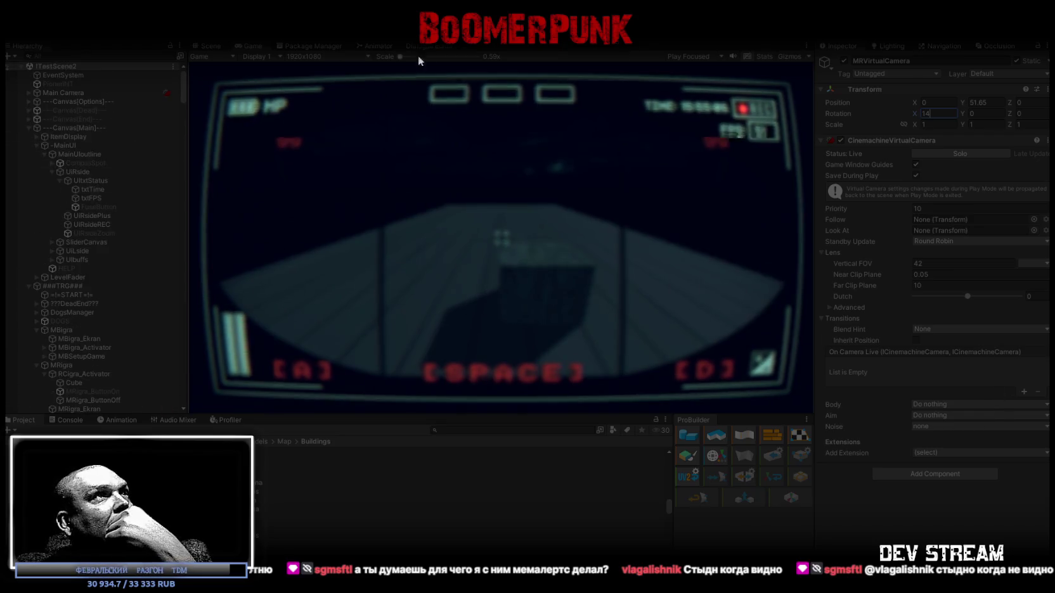
# Save the CinemachineVirtualCamera's play-mode changes with Save Now
pyautogui.rightClick(913, 140)
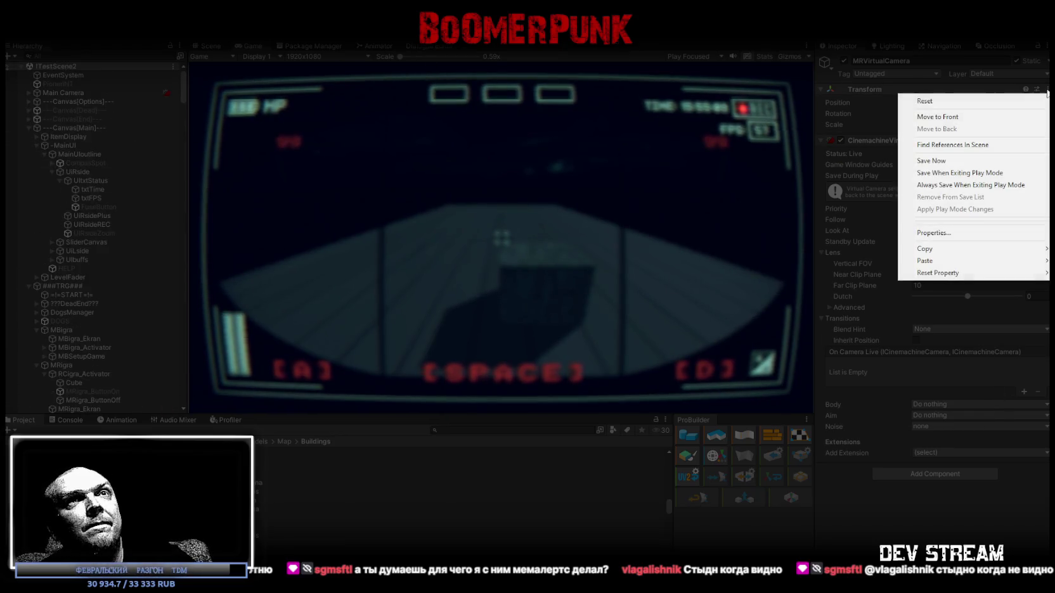
pyautogui.click(931, 163)
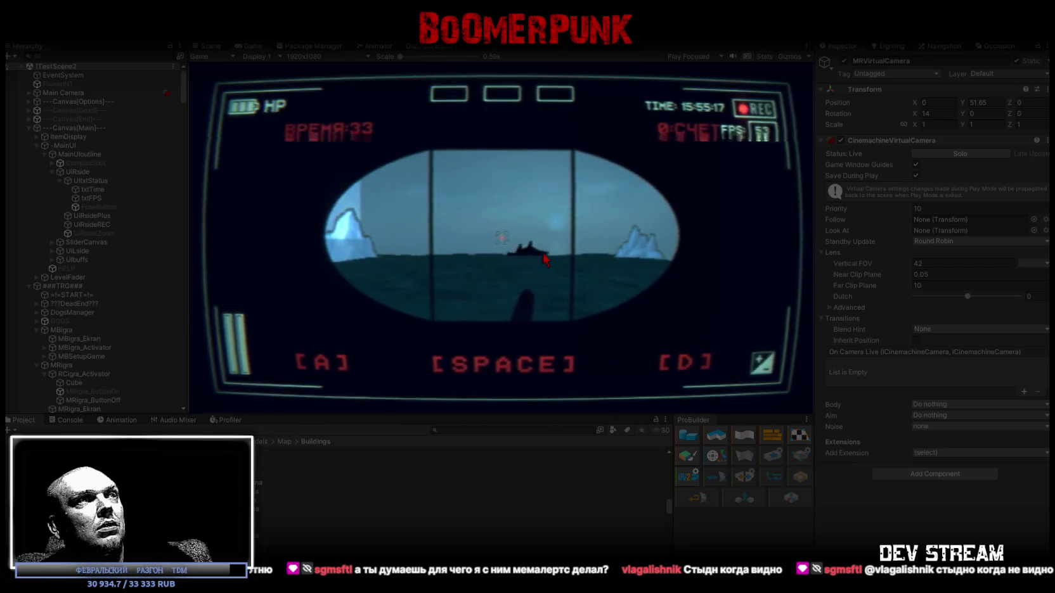
# Steer the torpedo launcher left and right and fire five torpedoes at the ships
pyautogui.press('a')
pyautogui.press('d')
pyautogui.press('space')
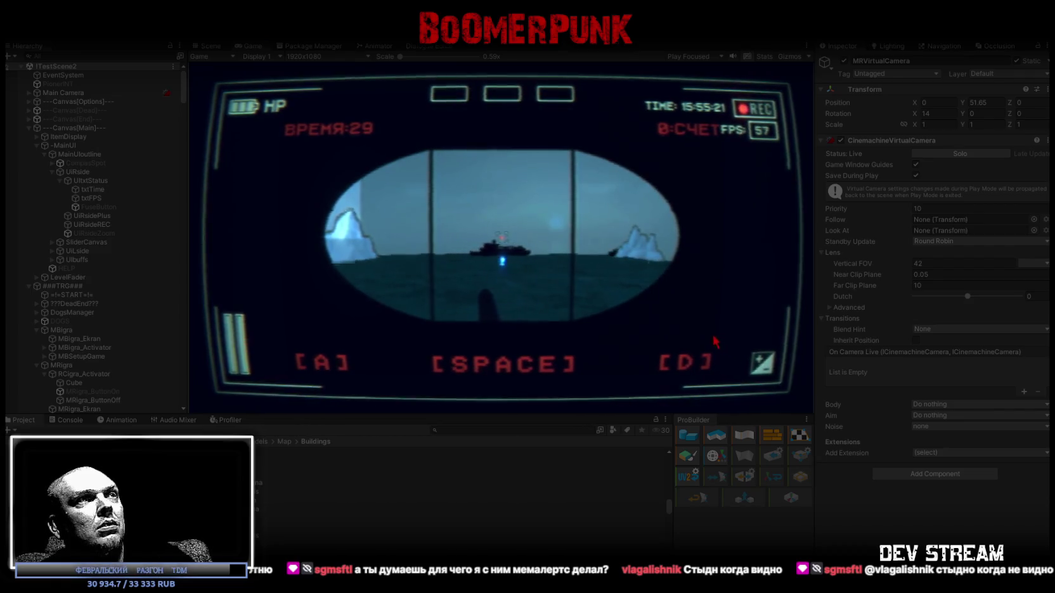
pyautogui.press('space')
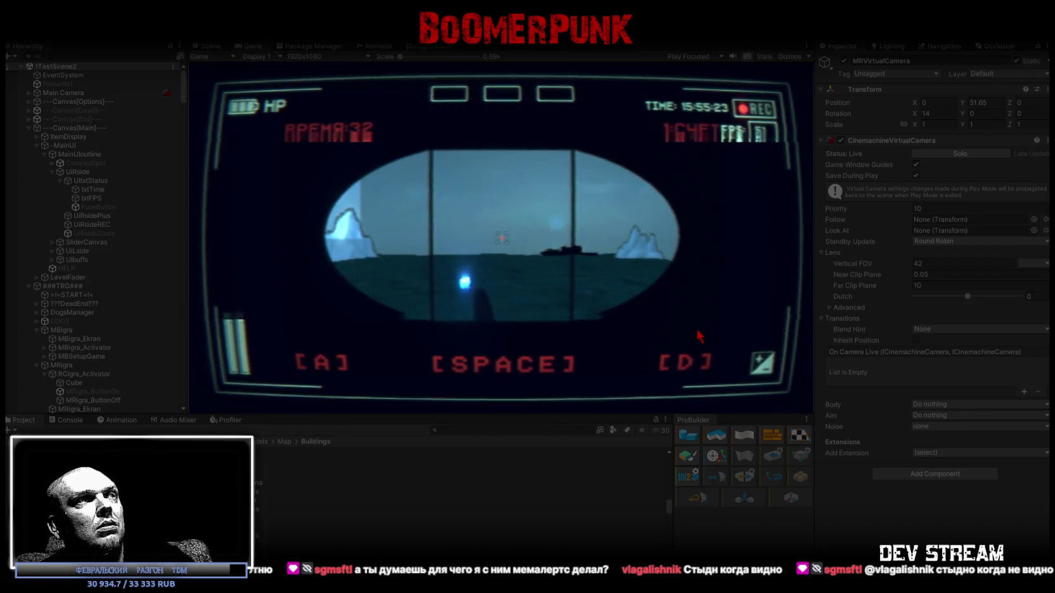
pyautogui.press('space')
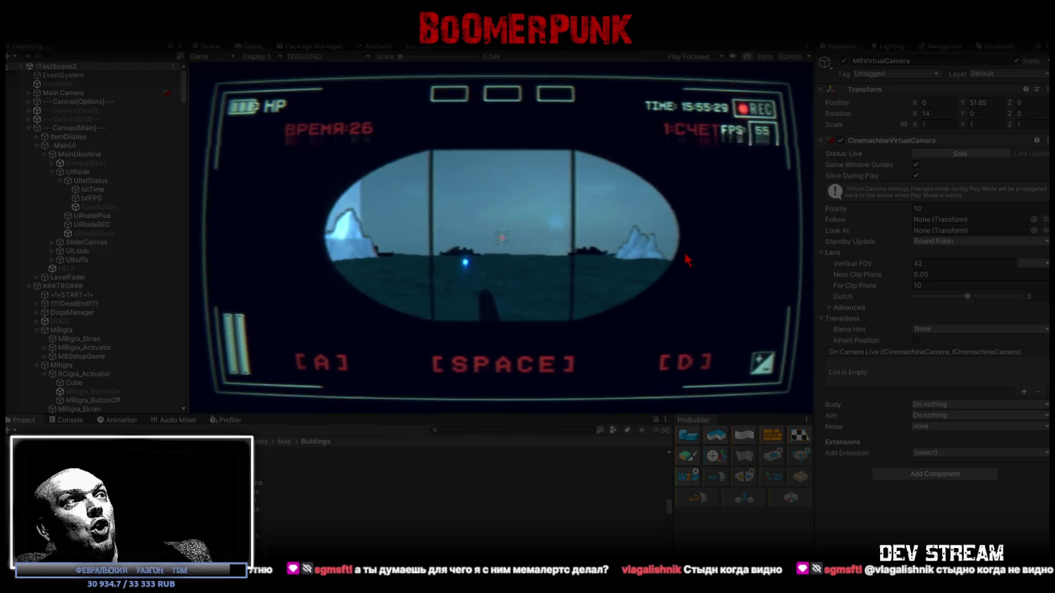
pyautogui.press('space')
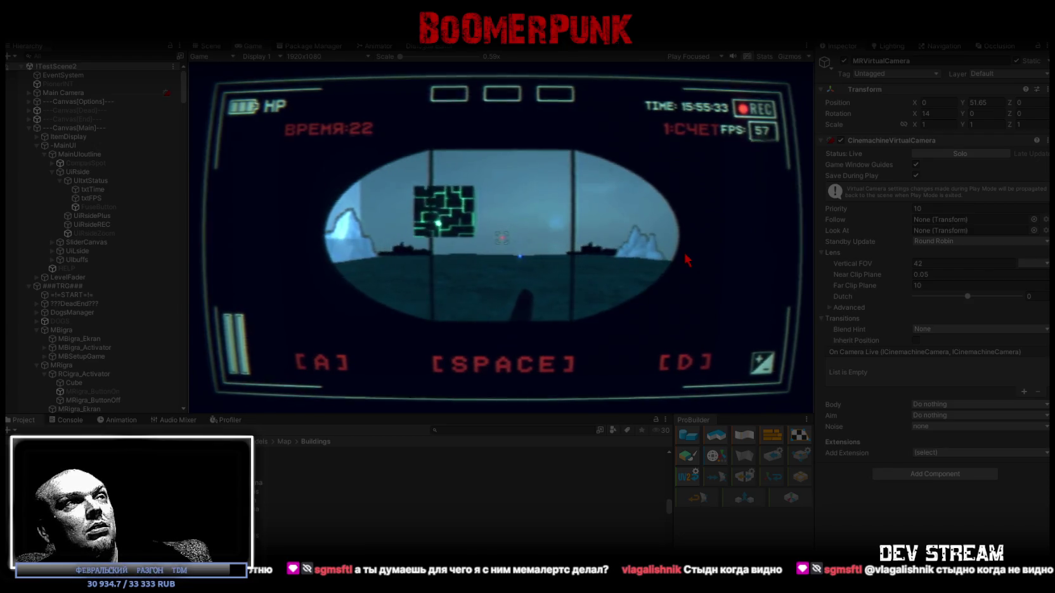
pyautogui.press('space')
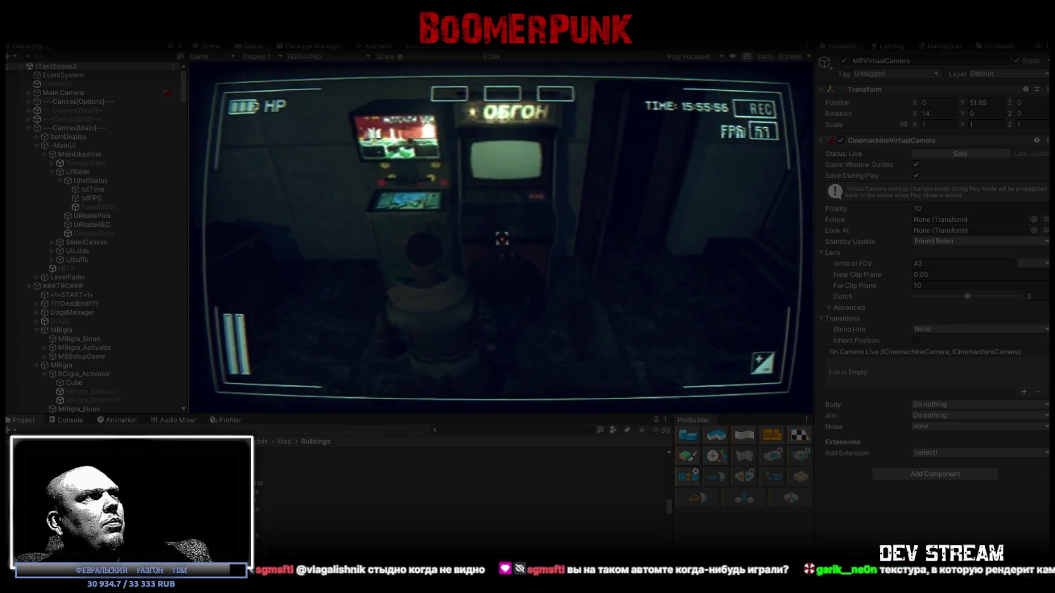
# Select the Cube under the race activator, orbit the Scene view, then return to the Game view
pyautogui.scroll(-3, 68, 310)
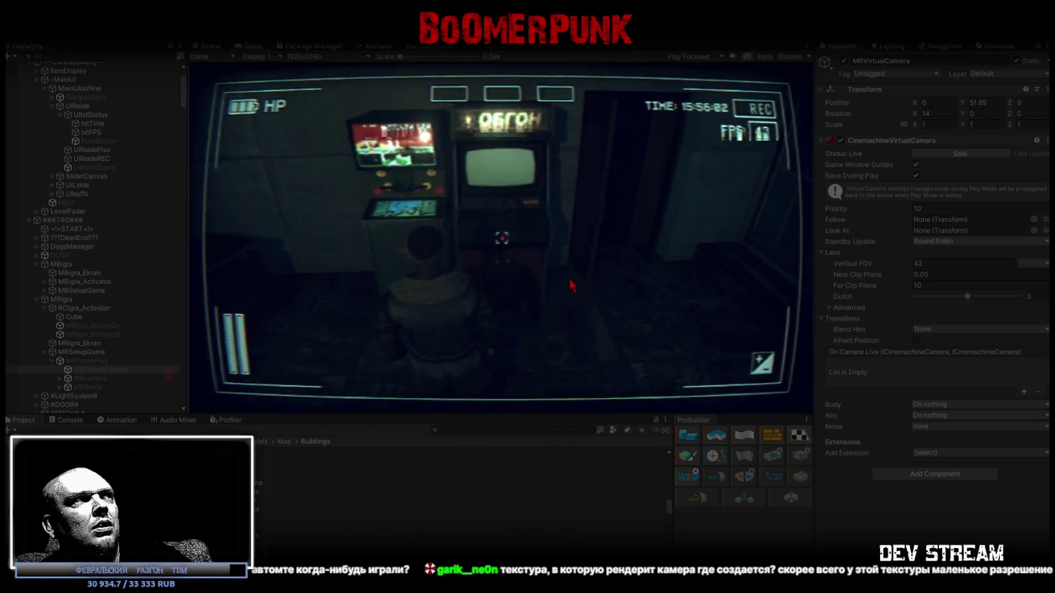
pyautogui.scroll(2, 92, 290)
pyautogui.scroll(-2, 117, 298)
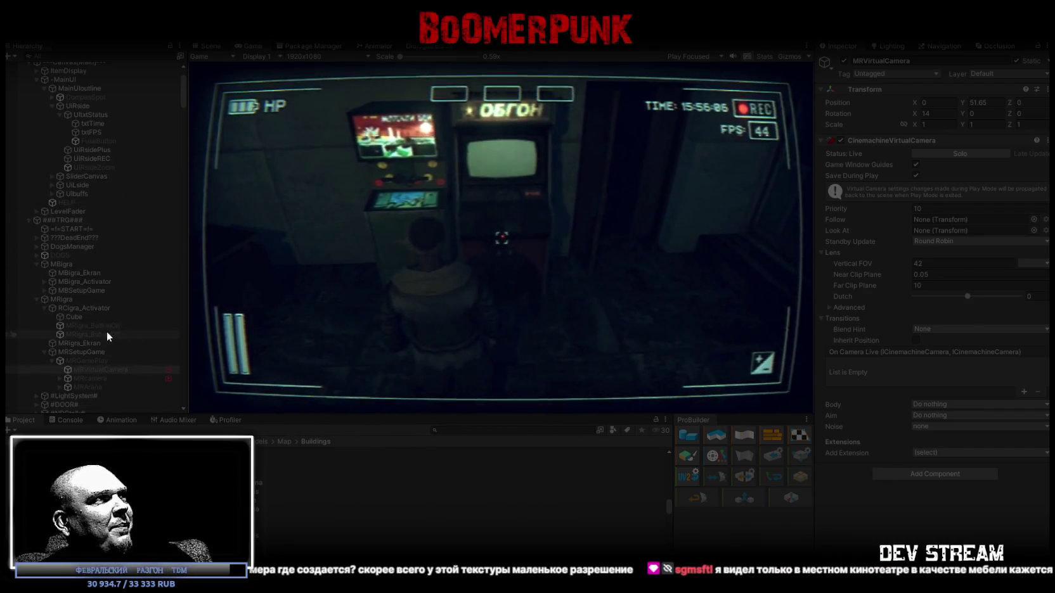
pyautogui.click(105, 331)
pyautogui.click(104, 316)
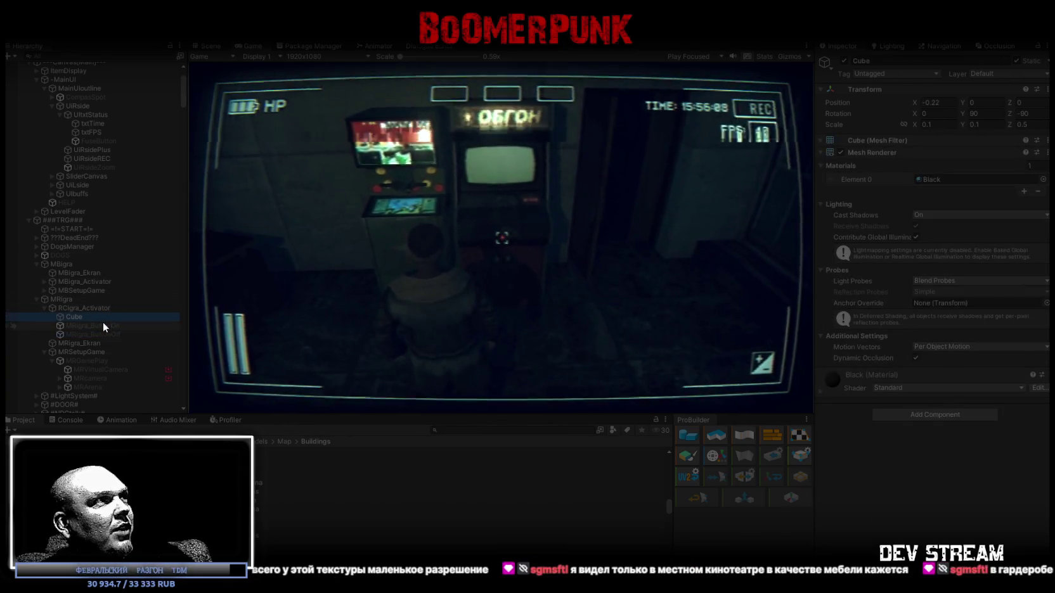
pyautogui.click(217, 47)
pyautogui.moveTo(485, 189); pyautogui.dragTo(555, 290)
pyautogui.moveTo(481, 274)
pyautogui.mouseDown()
pyautogui.moveTo(499, 170)
pyautogui.moveTo(440, 115)
pyautogui.moveTo(336, 91)
pyautogui.mouseUp()
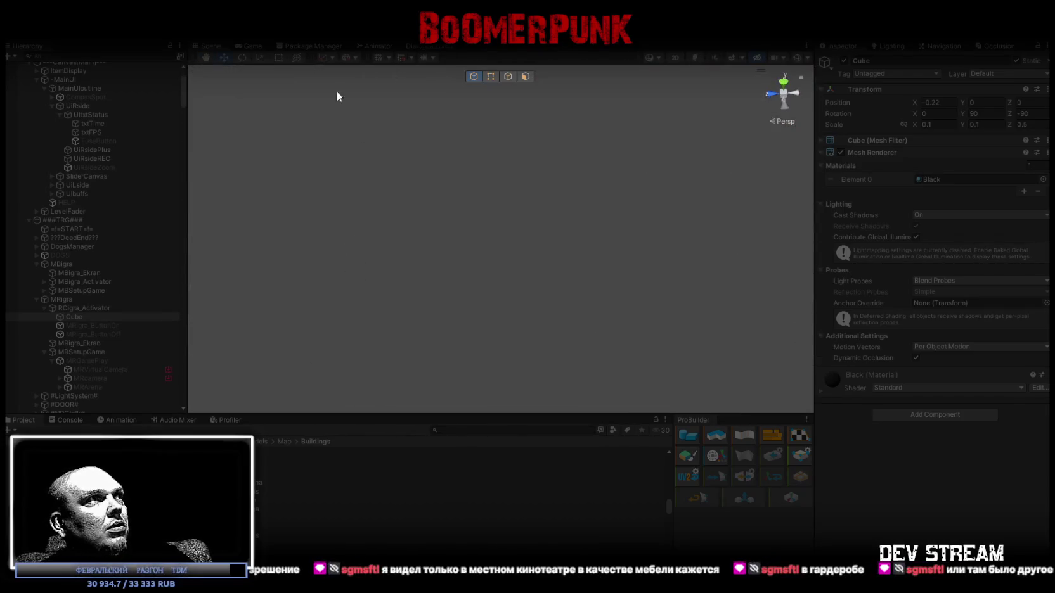
pyautogui.click(251, 47)
# Interact with the ОБГОН cabinet, then select the arena floor Plane and MBArena in the Scene
pyautogui.press('e')
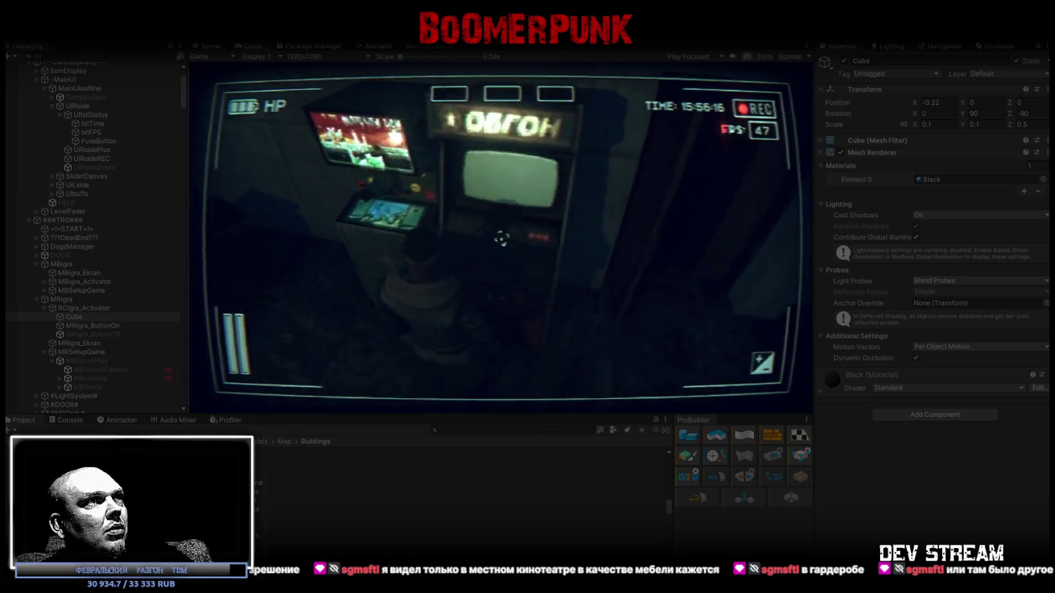
pyautogui.click(212, 45)
pyautogui.moveTo(556, 231)
pyautogui.mouseDown()
pyautogui.moveTo(587, 169)
pyautogui.moveTo(568, 159)
pyautogui.mouseUp()
pyautogui.moveTo(584, 161)
pyautogui.mouseDown()
pyautogui.moveTo(603, 163)
pyautogui.moveTo(562, 165)
pyautogui.mouseUp()
pyautogui.click(530, 167)
pyautogui.scroll(-5, 98, 335)
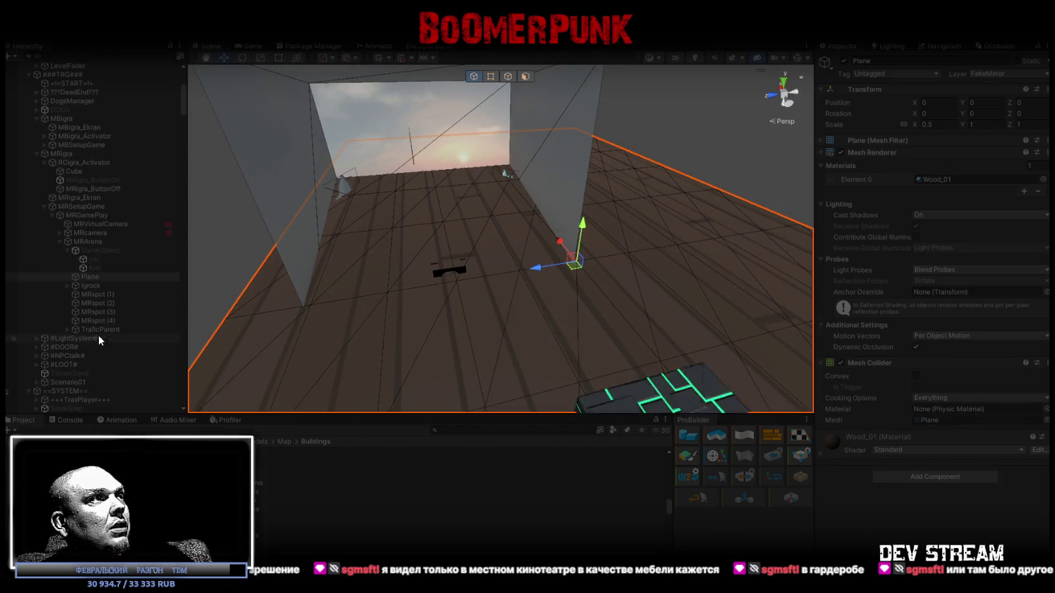
pyautogui.click(570, 110)
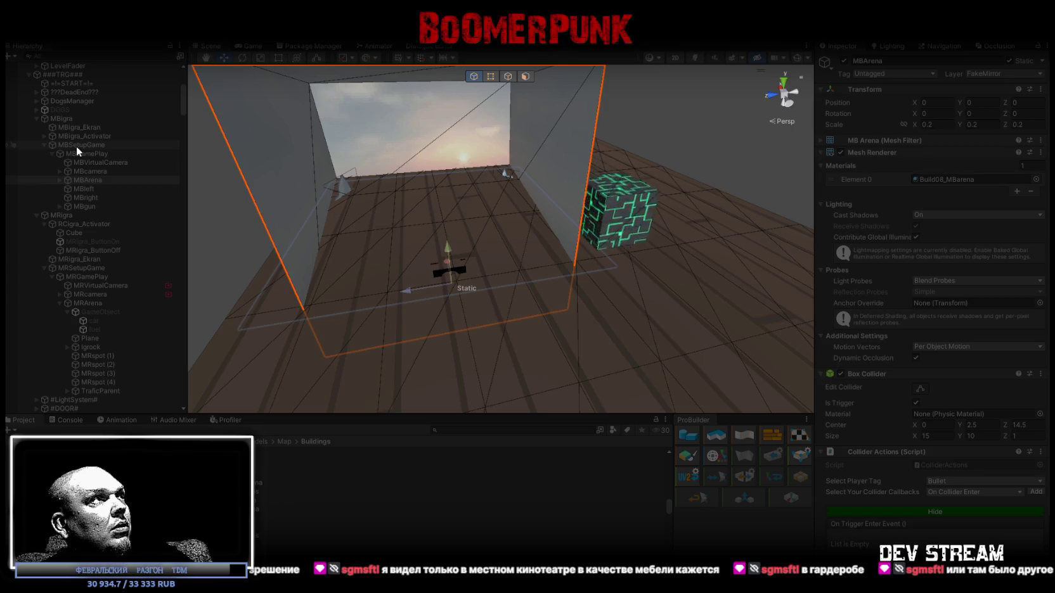
pyautogui.scroll(1, 61, 241)
# Read the On Click lists of MBigra_ButtonOn, MRigra_ButtonOn and MRigra_ButtonOff, then stop Play mode
pyautogui.click(47, 169)
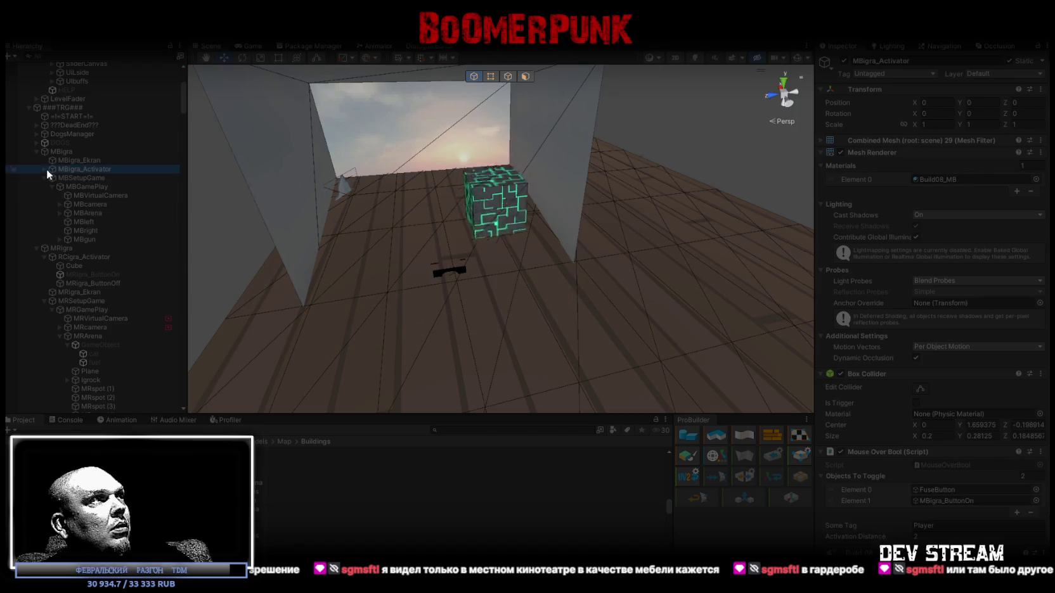
pyautogui.click(43, 168)
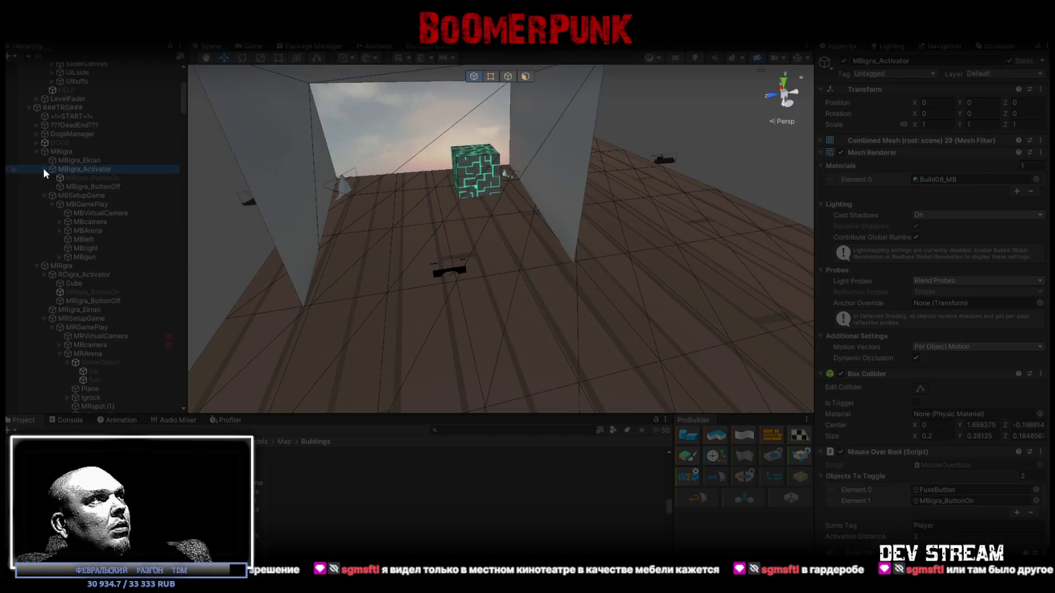
pyautogui.click(99, 178)
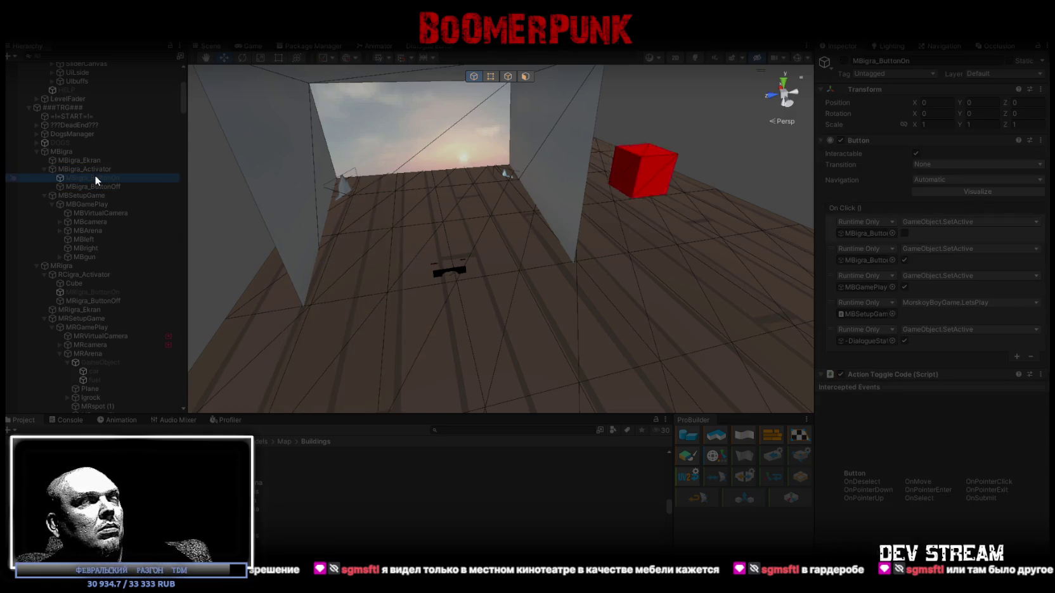
pyautogui.click(100, 293)
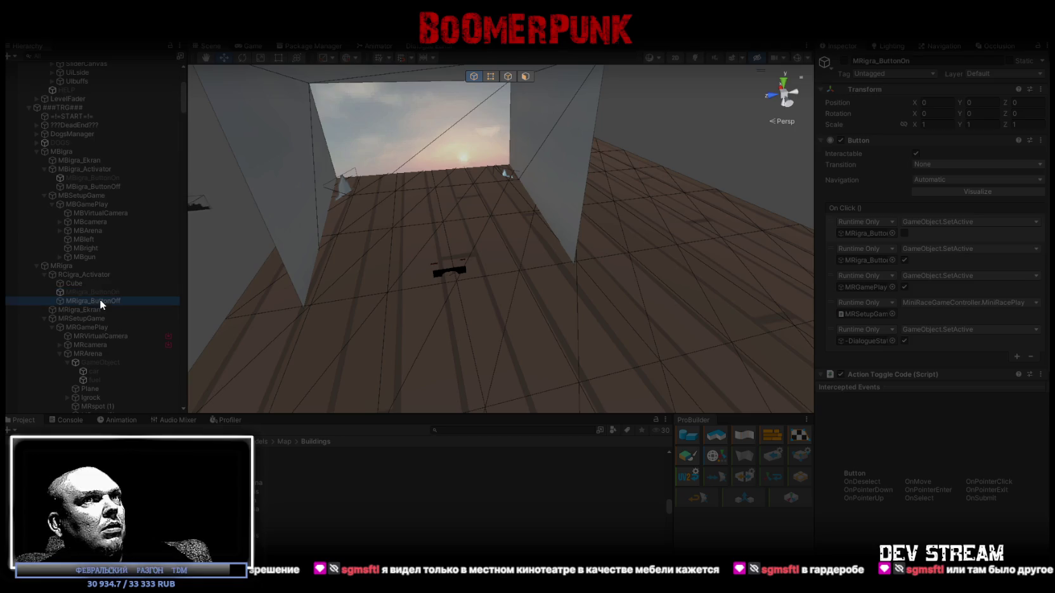
pyautogui.click(99, 300)
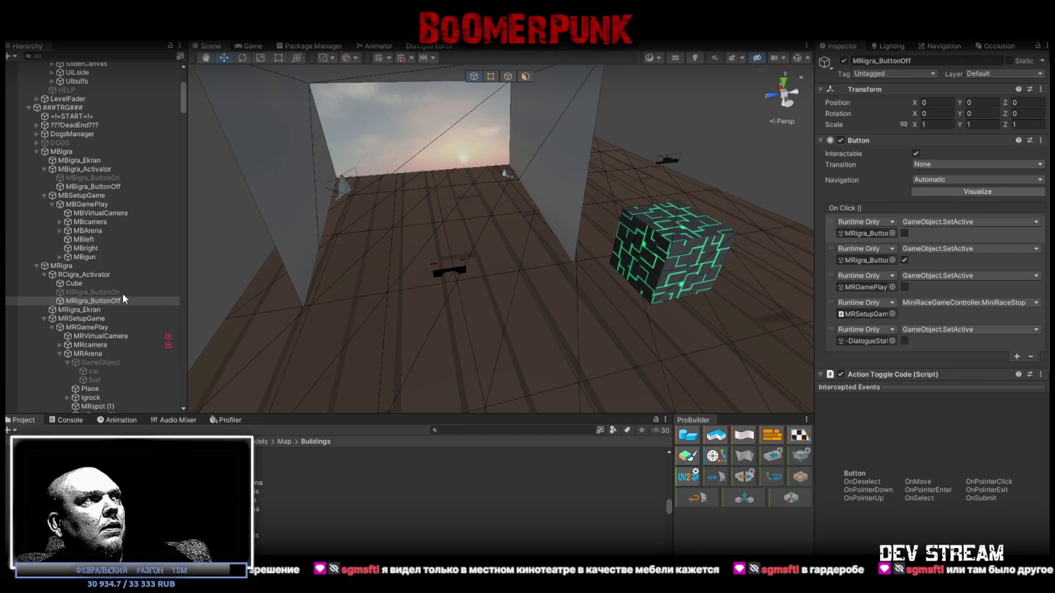
pyautogui.hotkey('ctrl', 'p')
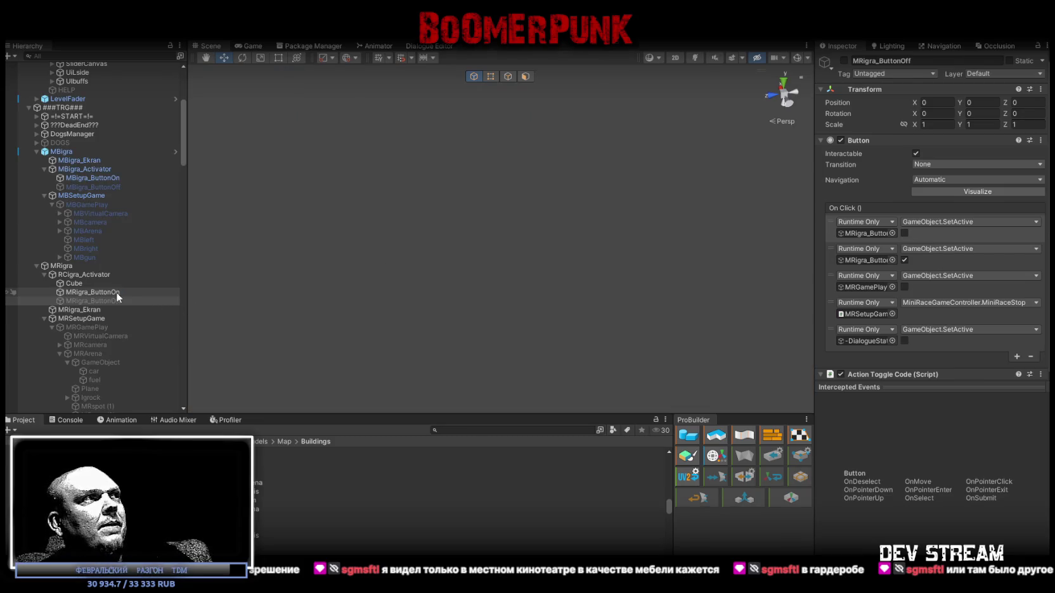
# Ping RCigra_Activator's Mouse Over Bool Element 1 (MRigra_ButtonOn) and frame the activator in the Scene
pyautogui.click(89, 275)
pyautogui.scroll(-2, 925, 406)
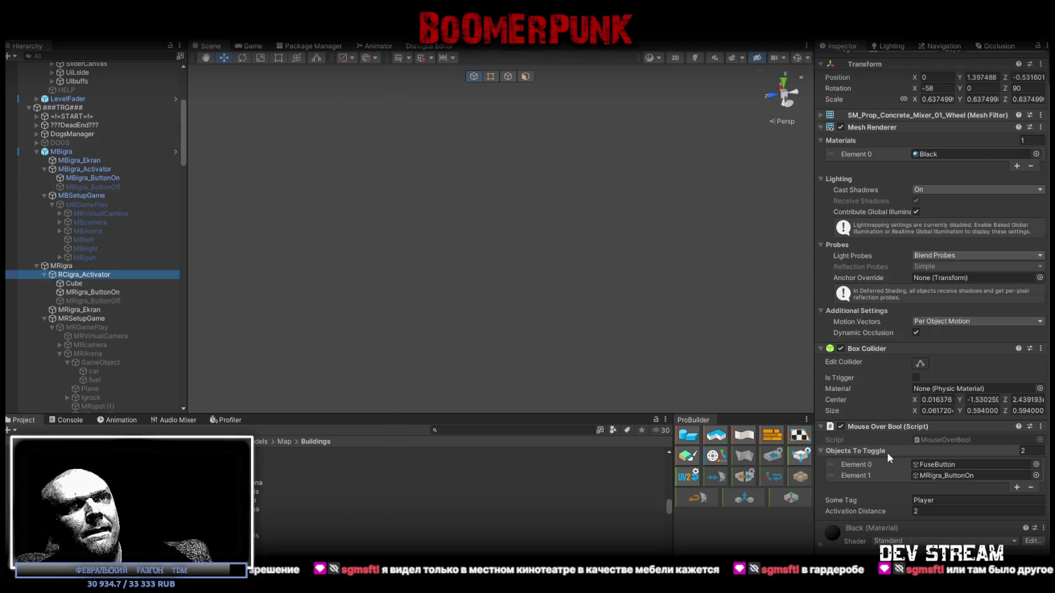
pyautogui.click(942, 476)
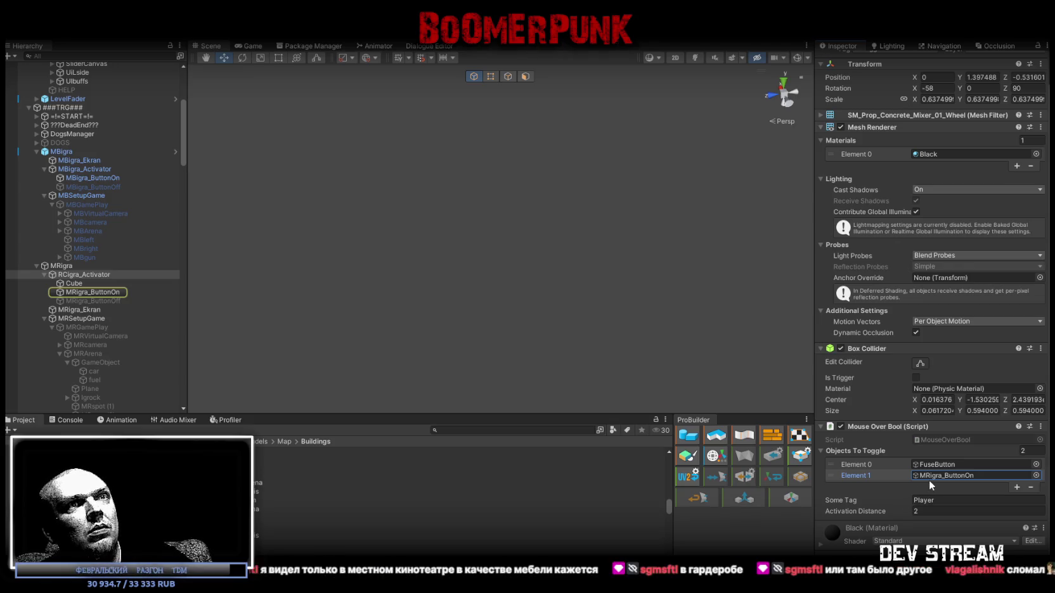
pyautogui.click(931, 481)
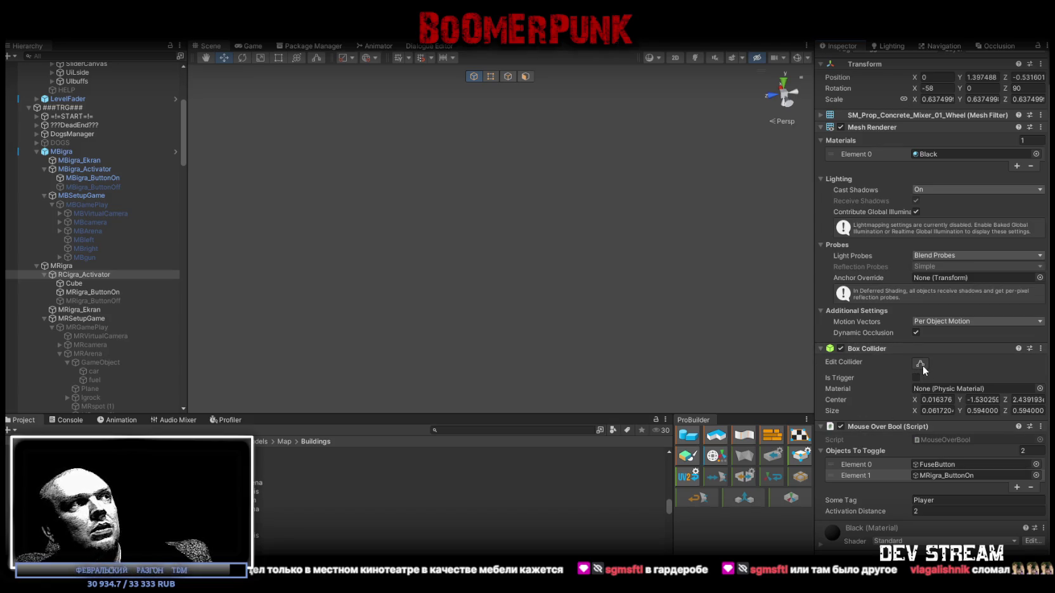
pyautogui.click(239, 46)
pyautogui.click(208, 46)
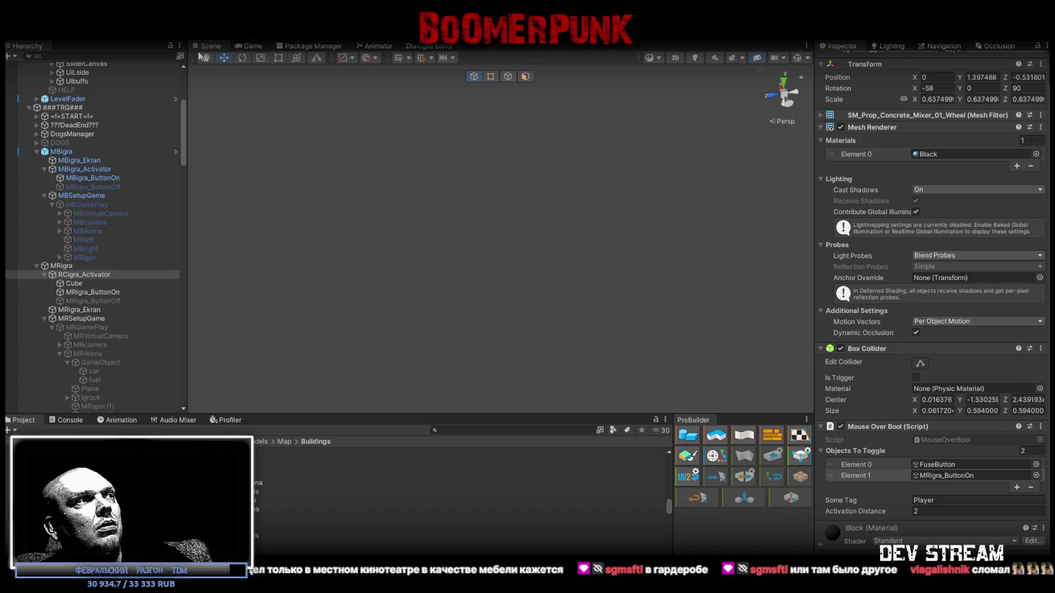
pyautogui.doubleClick(86, 275)
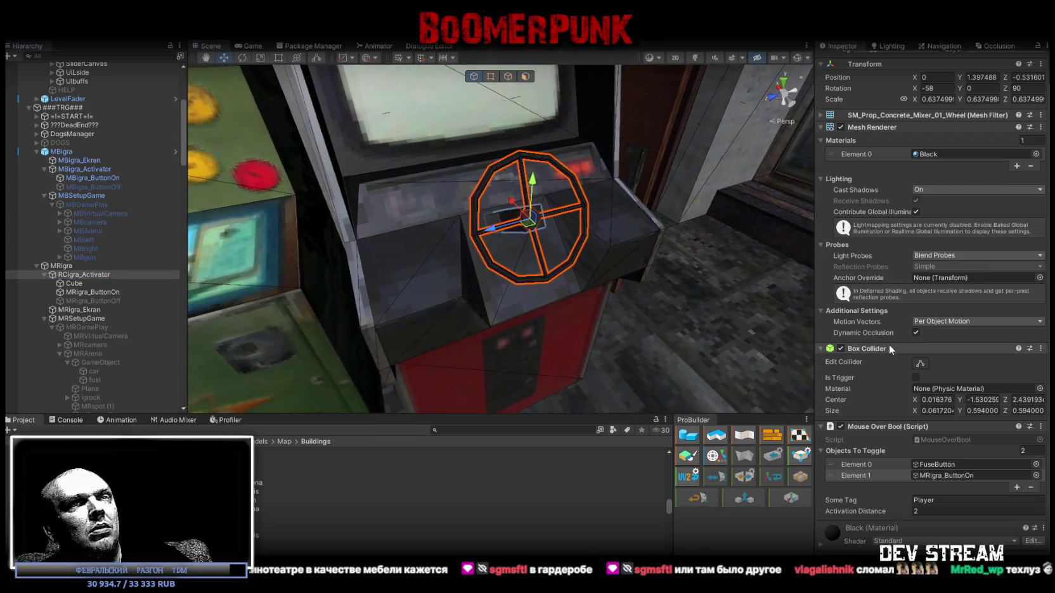
# Reset the steering wheel's Box Collider so it fits the wheel
pyautogui.click(921, 365)
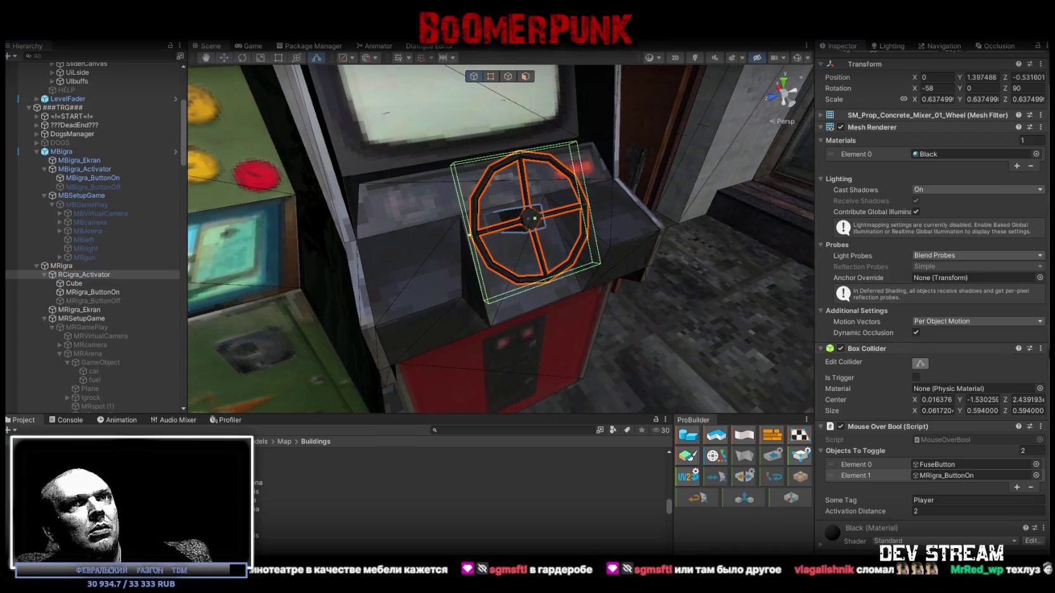
pyautogui.click(1040, 348)
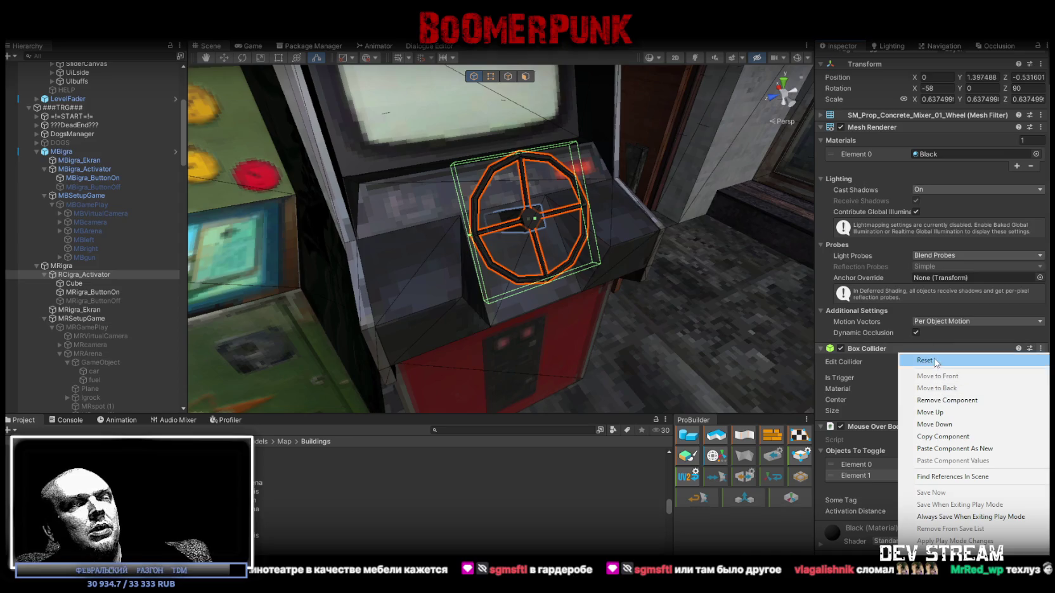
pyautogui.click(934, 360)
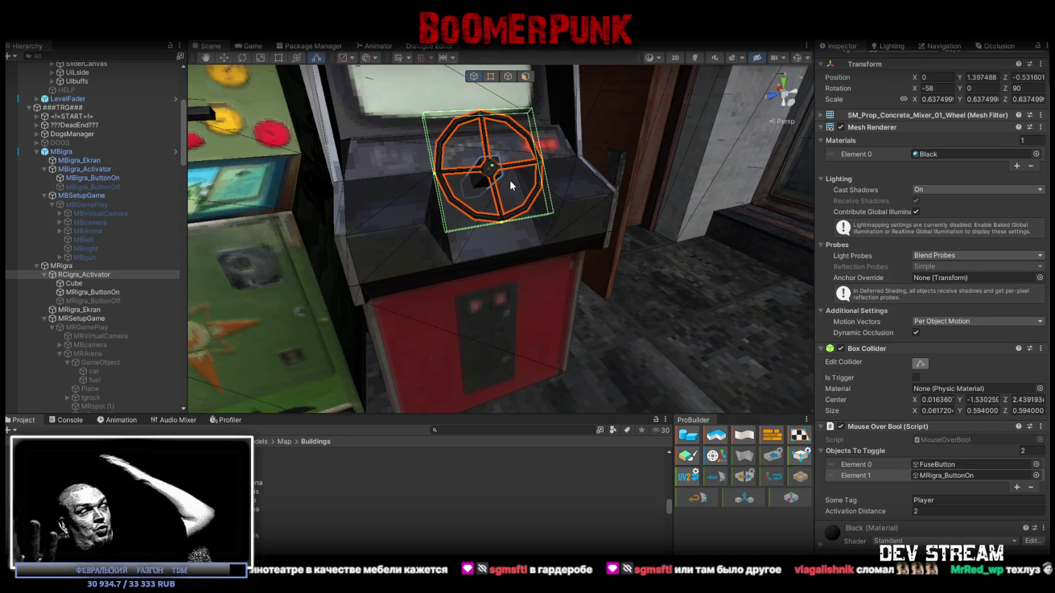
# Collapse the hierarchy groups and select MRSetupGame to view its Mini Race Game Controller
pyautogui.click(43, 274)
pyautogui.click(40, 292)
pyautogui.click(44, 292)
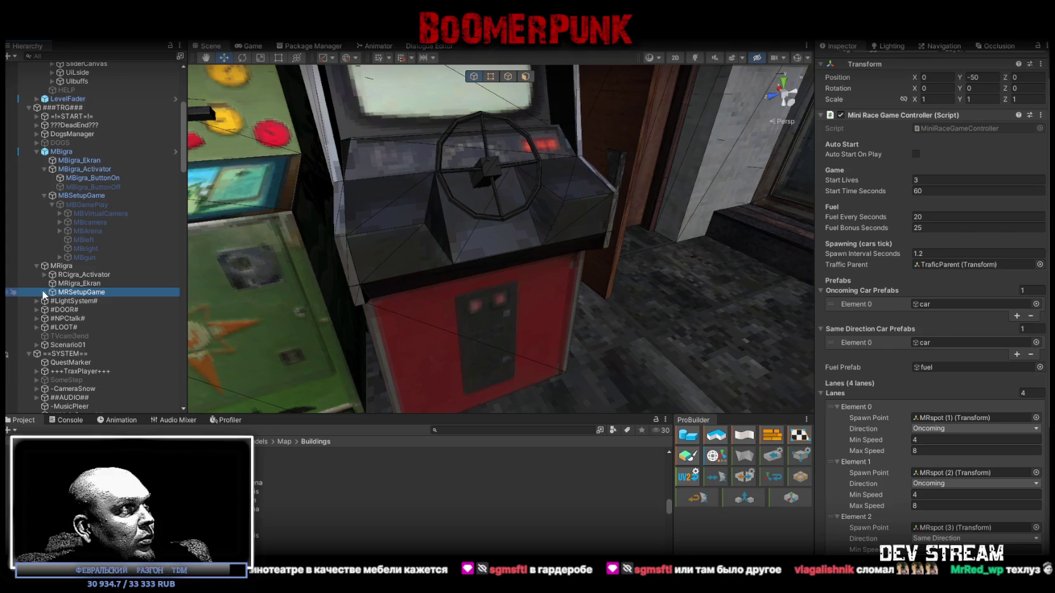
pyautogui.click(44, 292)
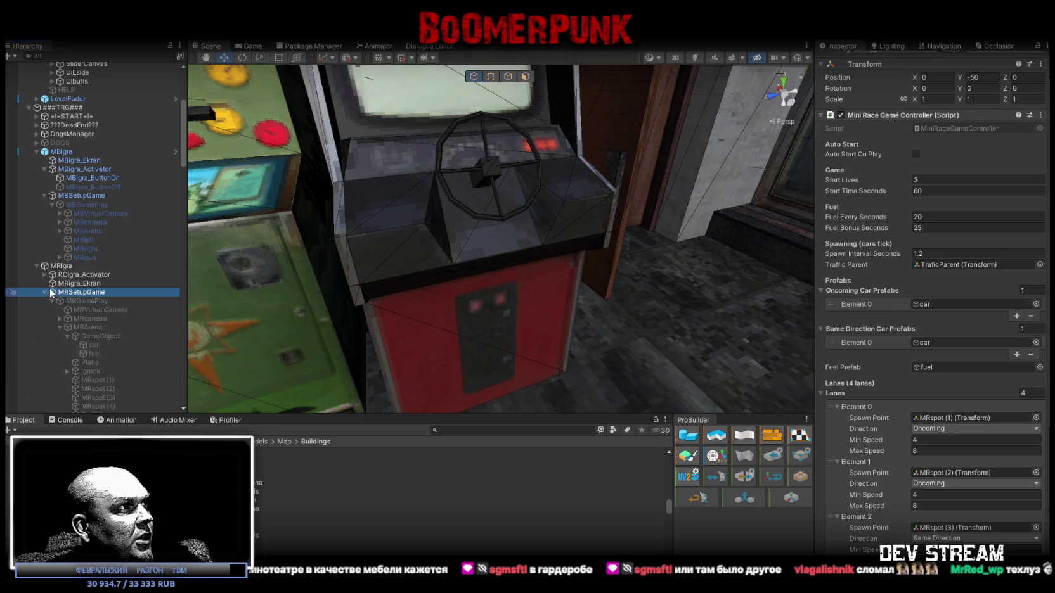
pyautogui.click(60, 327)
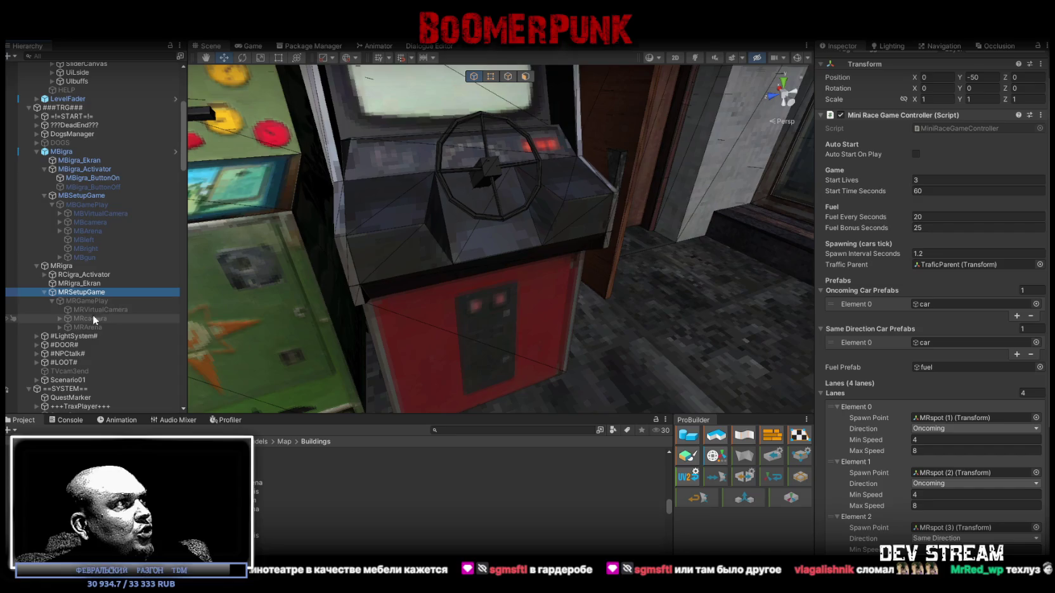
pyautogui.click(87, 309)
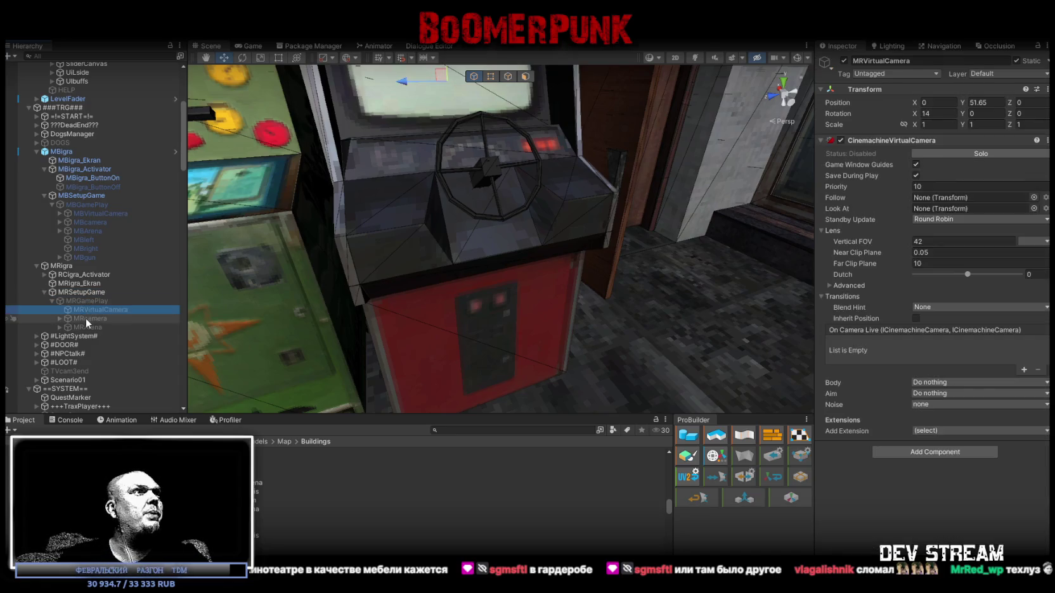
pyautogui.click(87, 319)
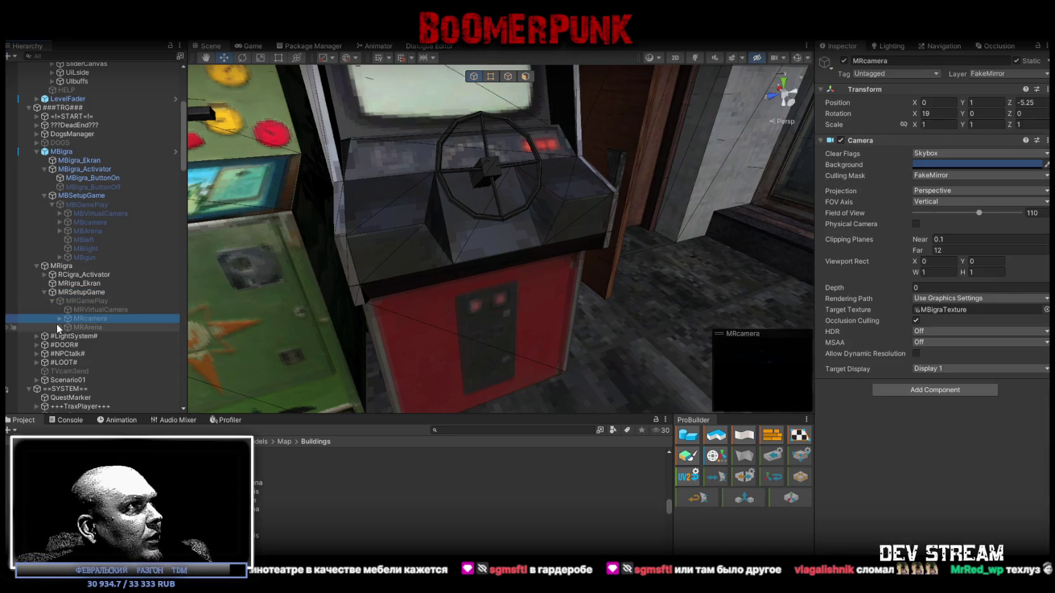
pyautogui.click(60, 318)
pyautogui.click(68, 327)
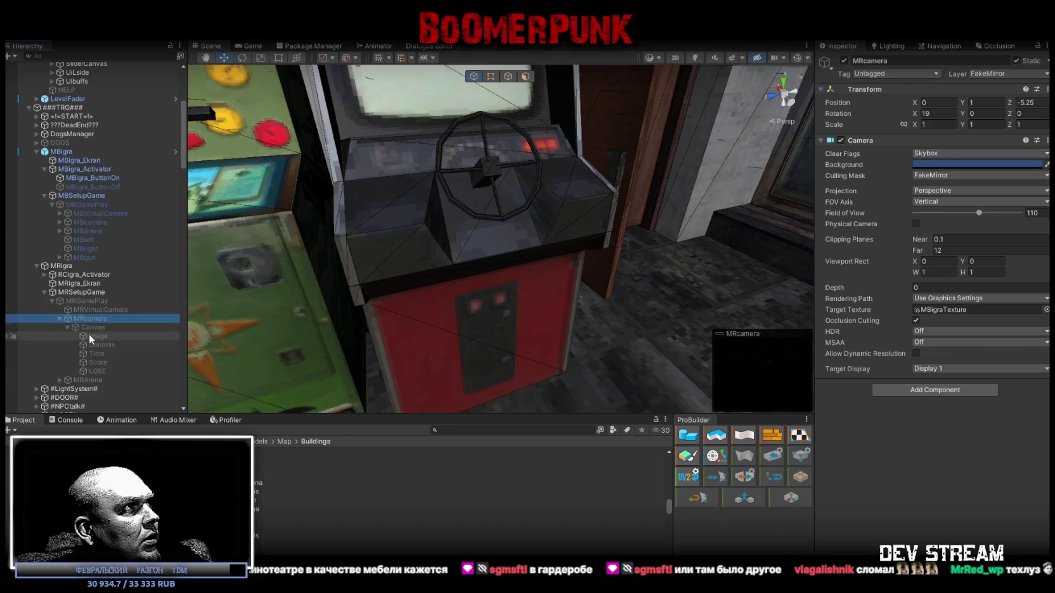
pyautogui.click(92, 337)
pyautogui.click(99, 354)
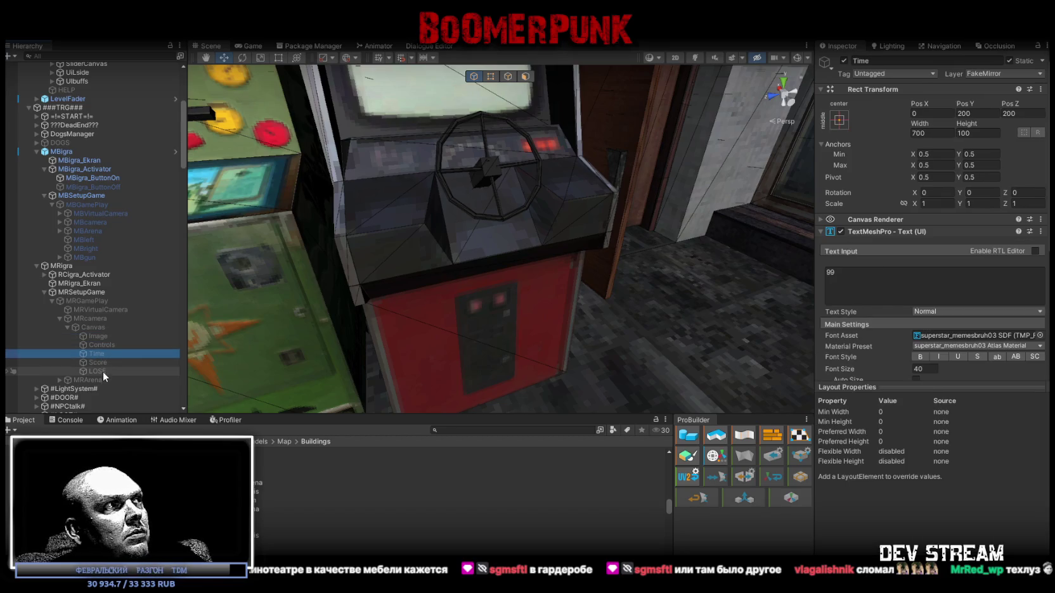
pyautogui.moveTo(100, 366); pyautogui.dragTo(97, 350)
pyautogui.click(85, 336)
pyautogui.click(76, 327)
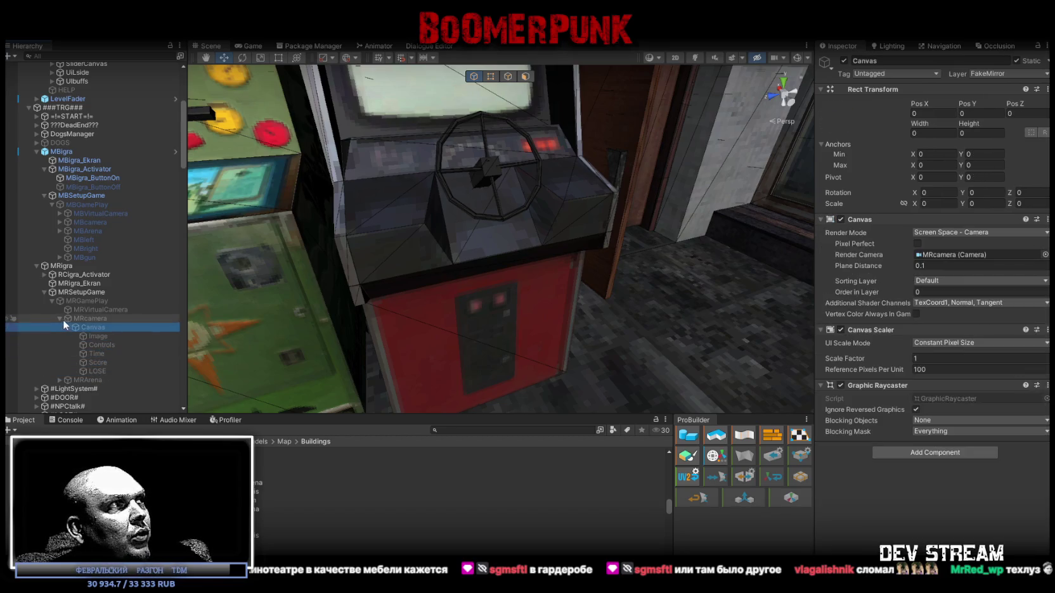
pyautogui.click(60, 318)
pyautogui.click(84, 310)
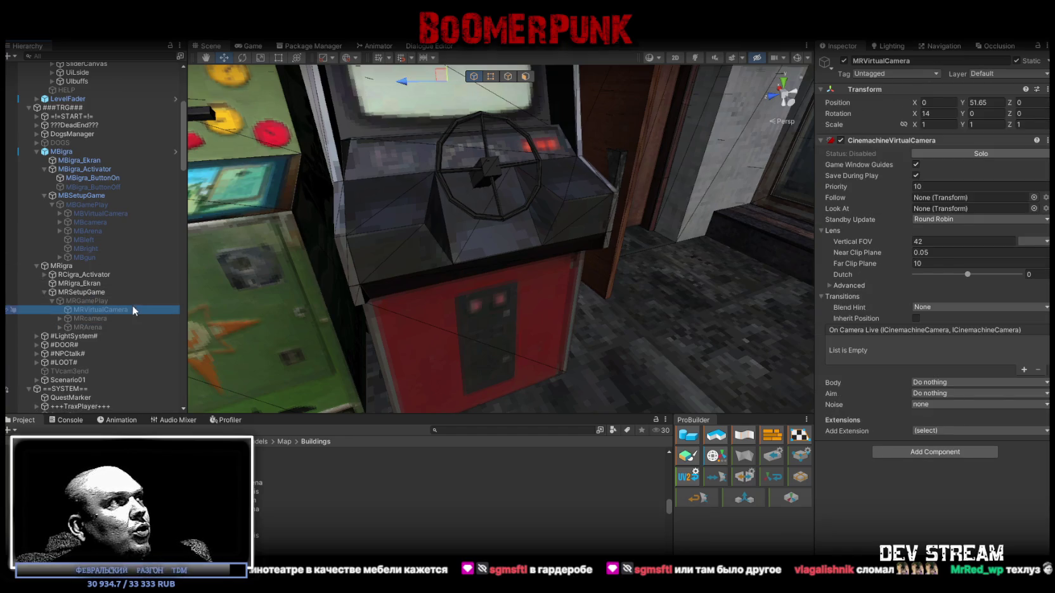
pyautogui.doubleClick(80, 292)
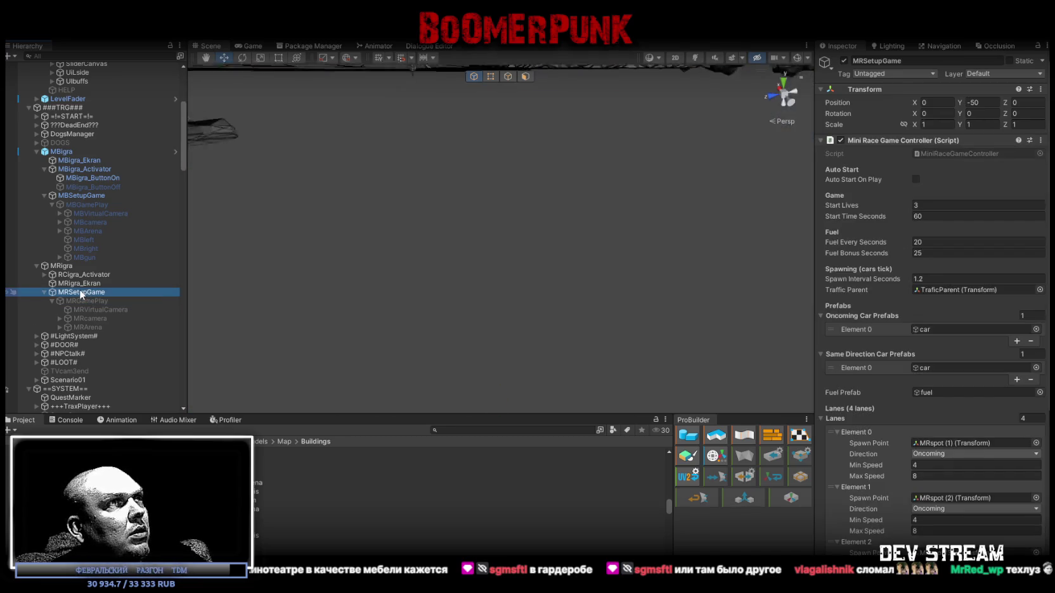
pyautogui.press('Down')
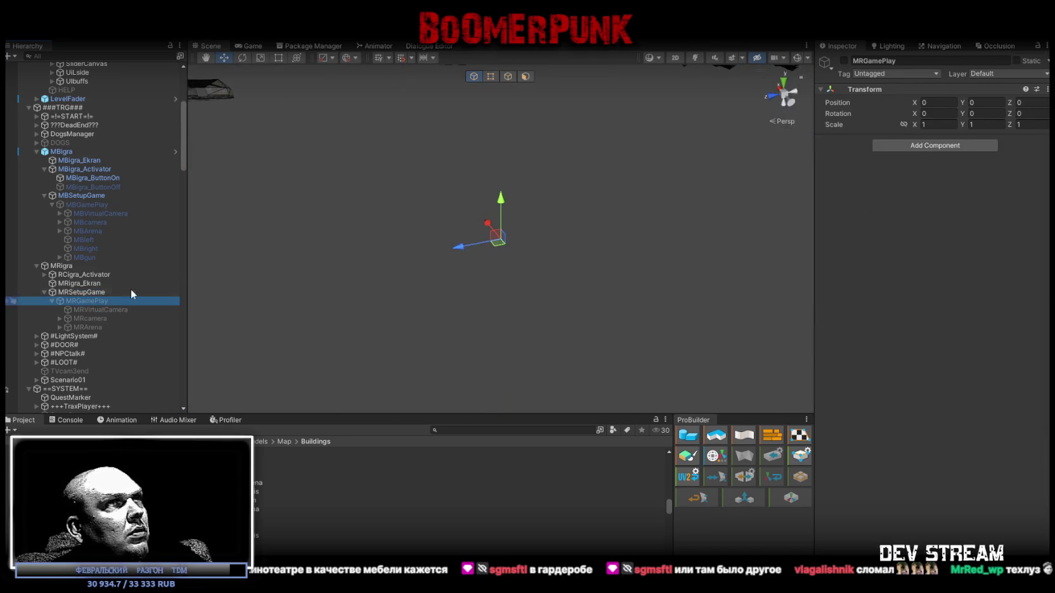
# Toggle MRGamePlay on and back off, then select MBigra_ButtonOn
pyautogui.click(844, 60)
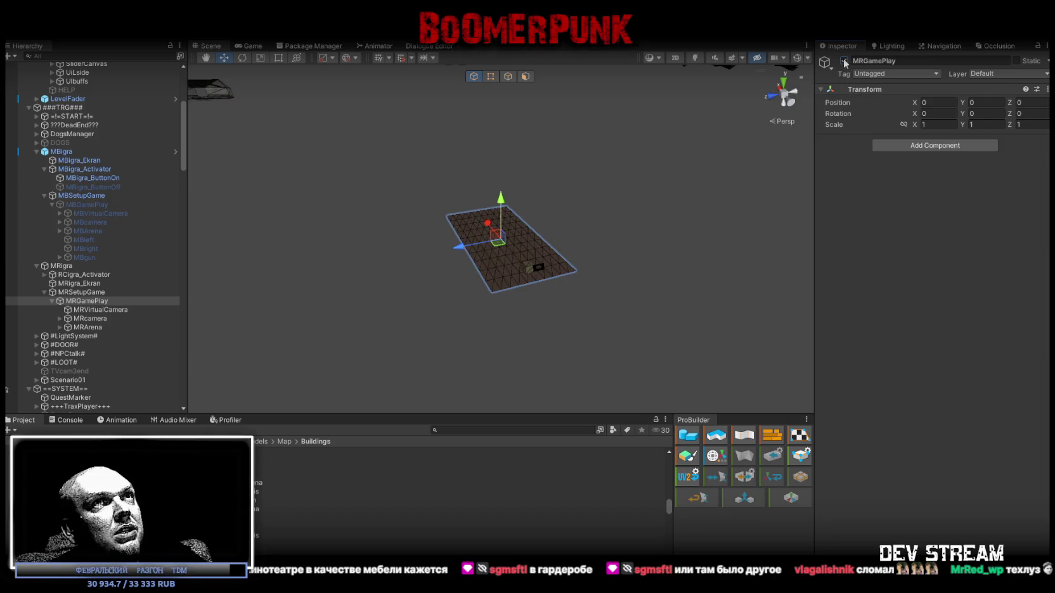
pyautogui.click(844, 60)
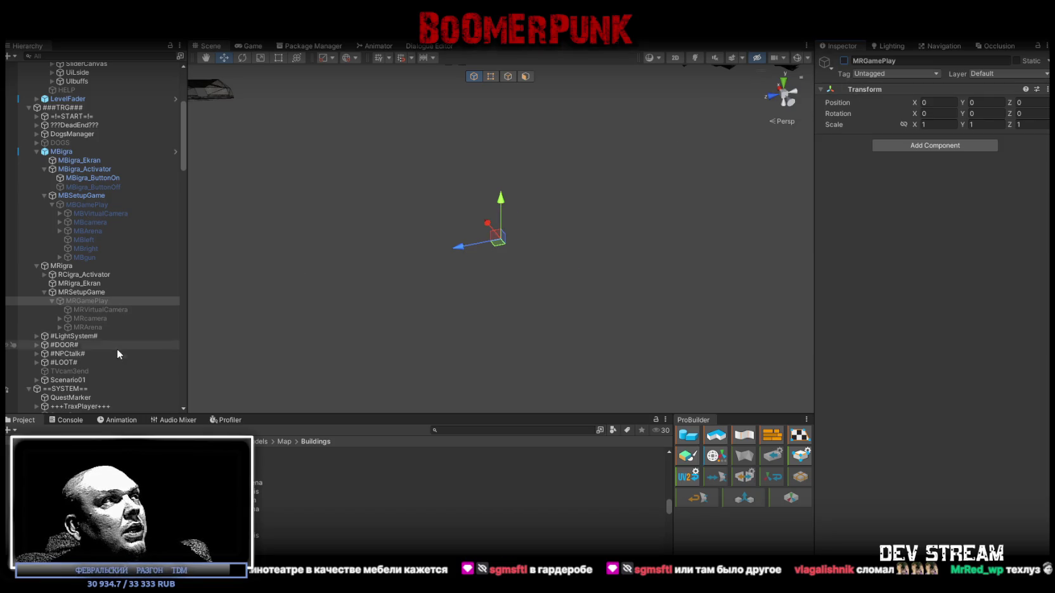
pyautogui.click(85, 177)
# Review MBigra_ButtonOff's On Click actions, then enter Play mode
pyautogui.click(85, 187)
pyautogui.click(88, 178)
pyautogui.click(94, 189)
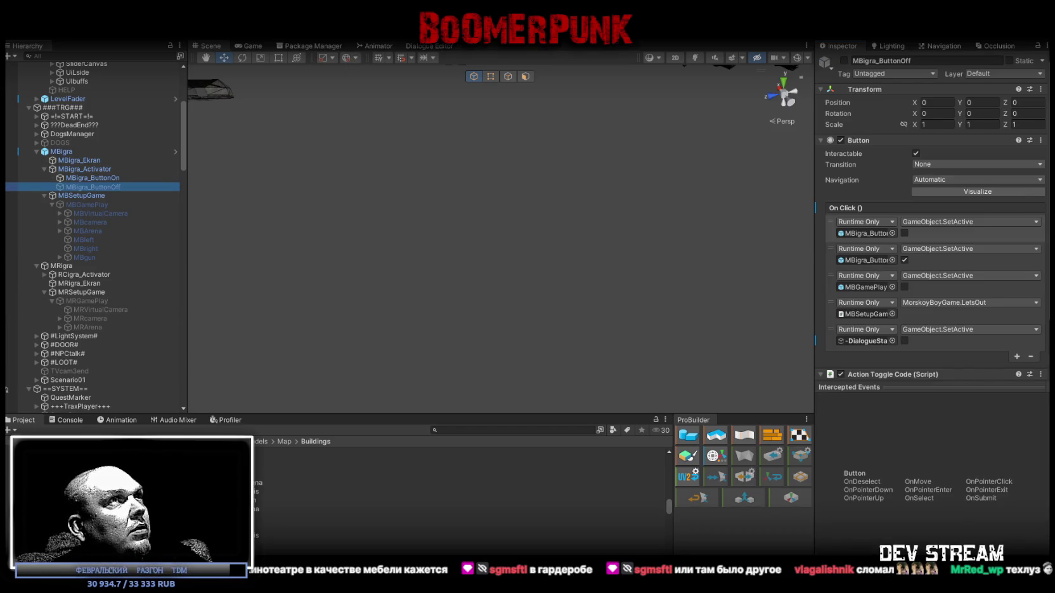
pyautogui.click(527, 27)
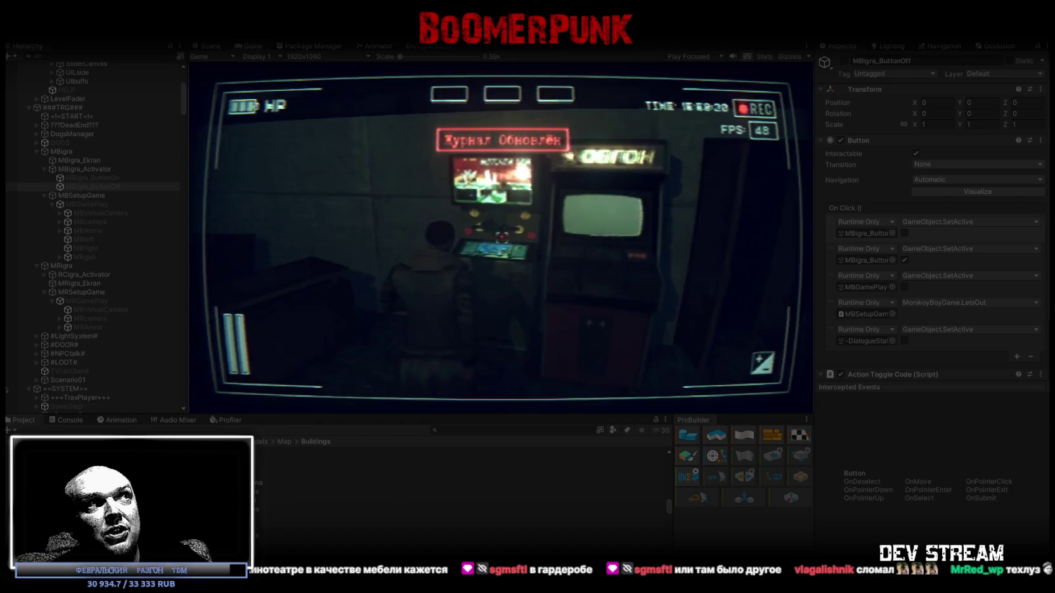
# Start and quit the submarine mini-game with E, then check MBigra_ButtonOn's On Click list
pyautogui.press('e')
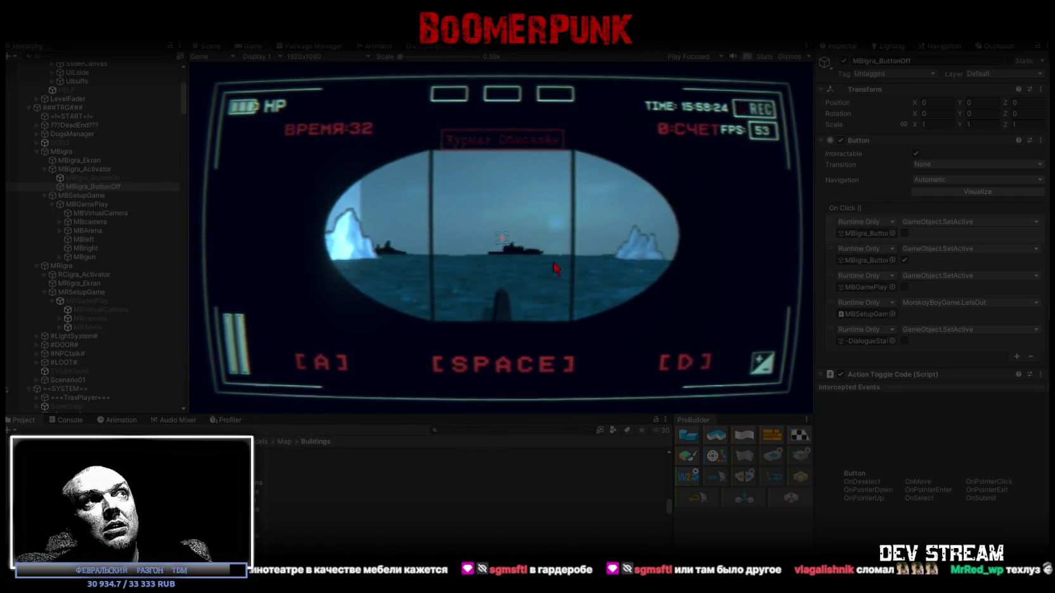
pyautogui.press('e')
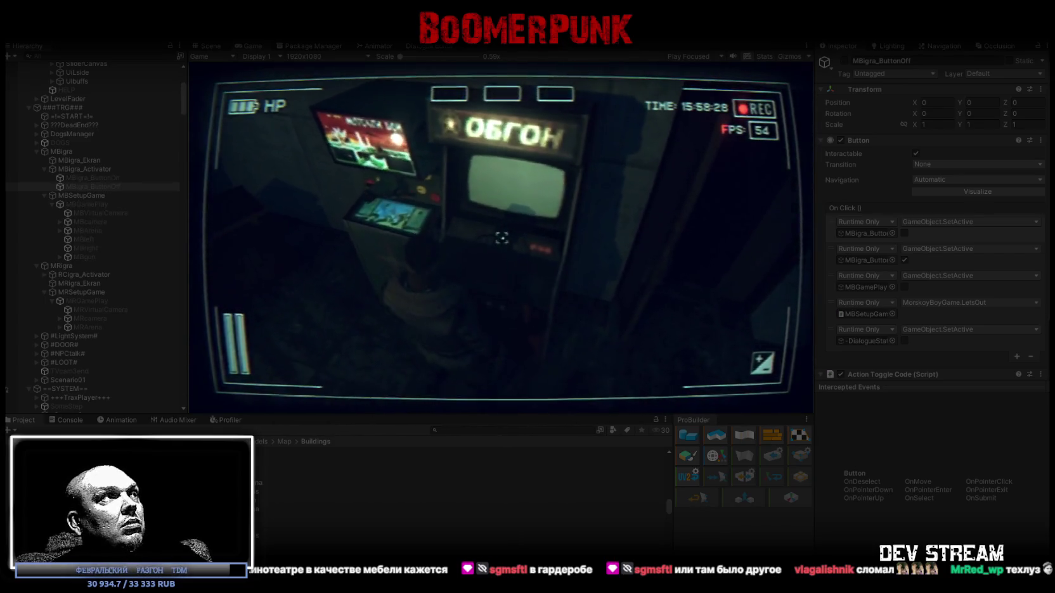
pyautogui.click(94, 178)
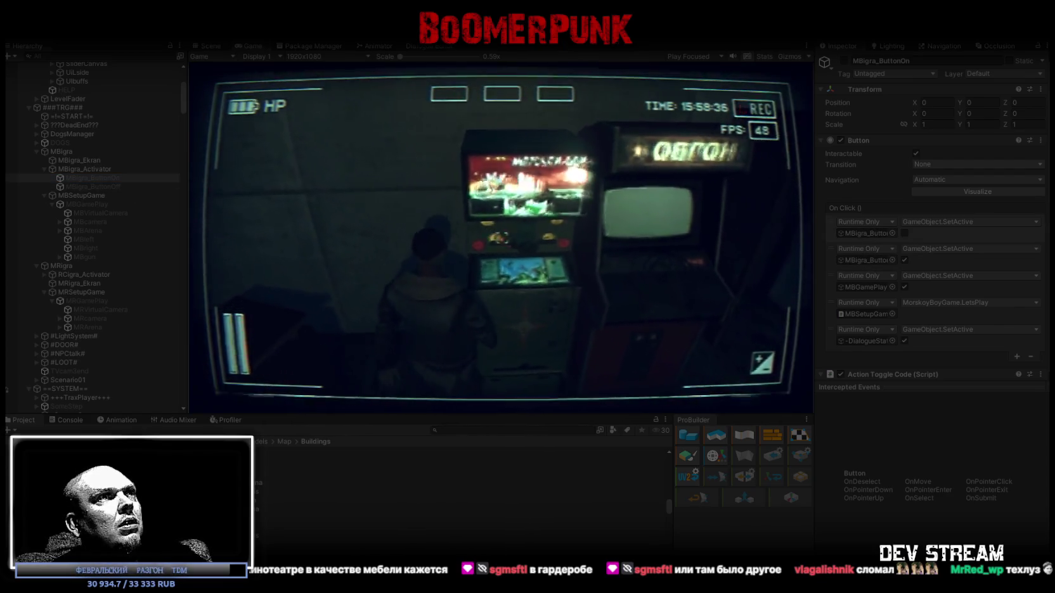
# Relaunch the cabinet mini-games several times, ending on the ОБГОН racer
pyautogui.click(502, 239)
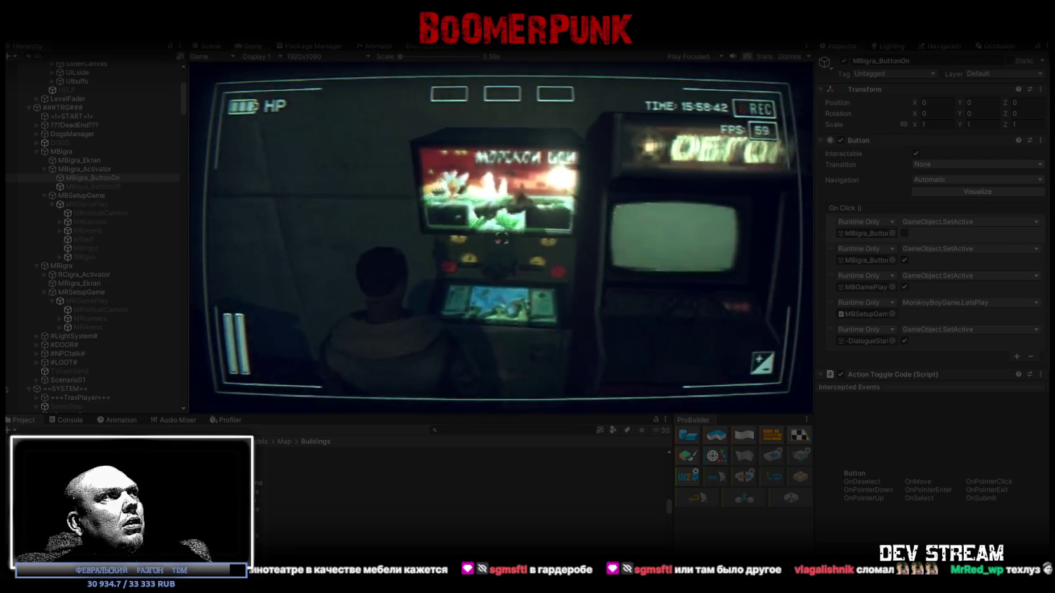
pyautogui.click(501, 238)
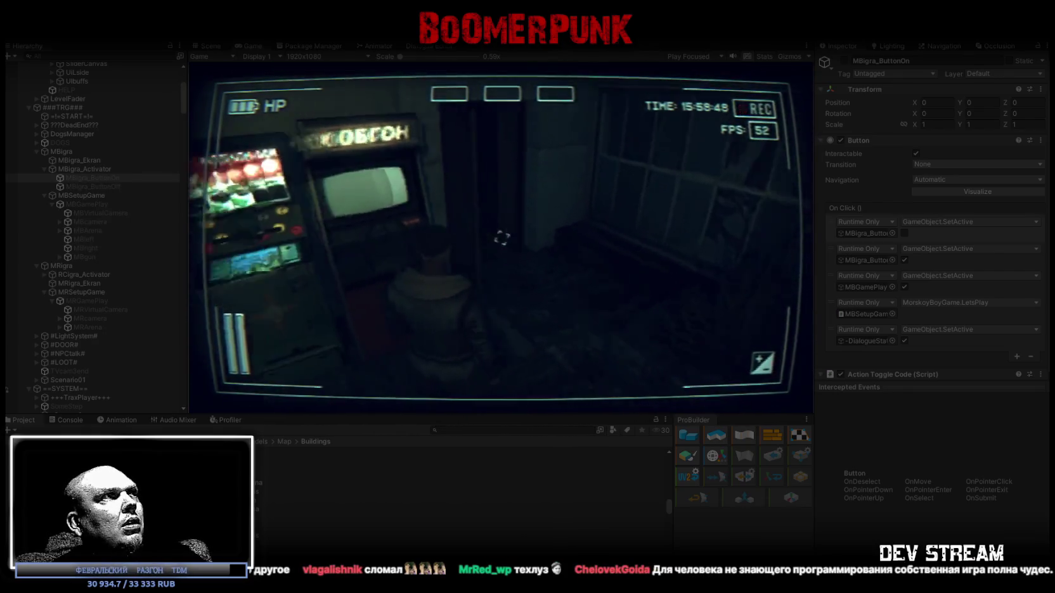
pyautogui.click(502, 238)
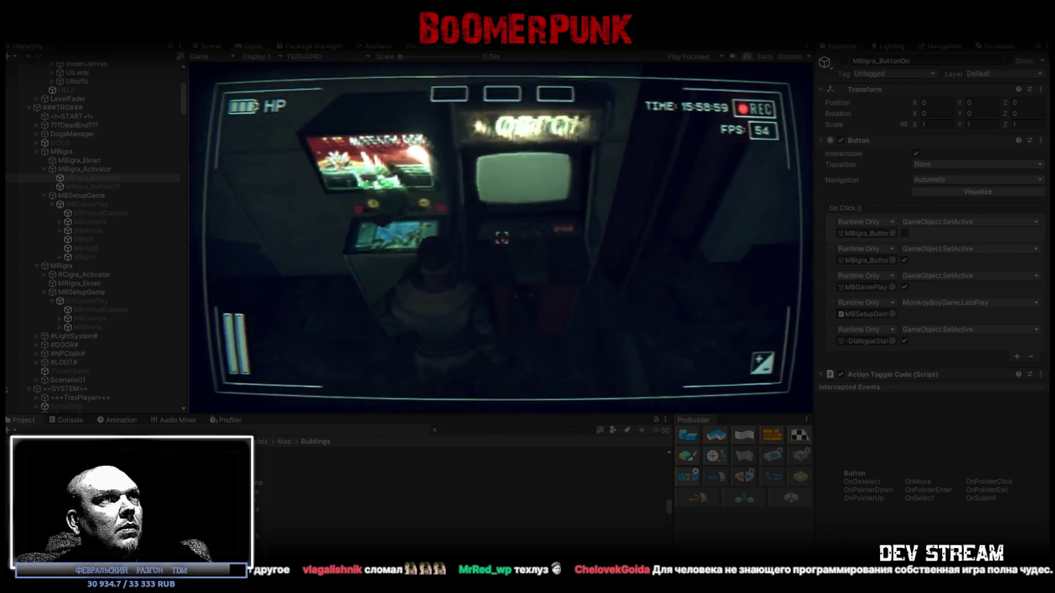
pyautogui.click(501, 237)
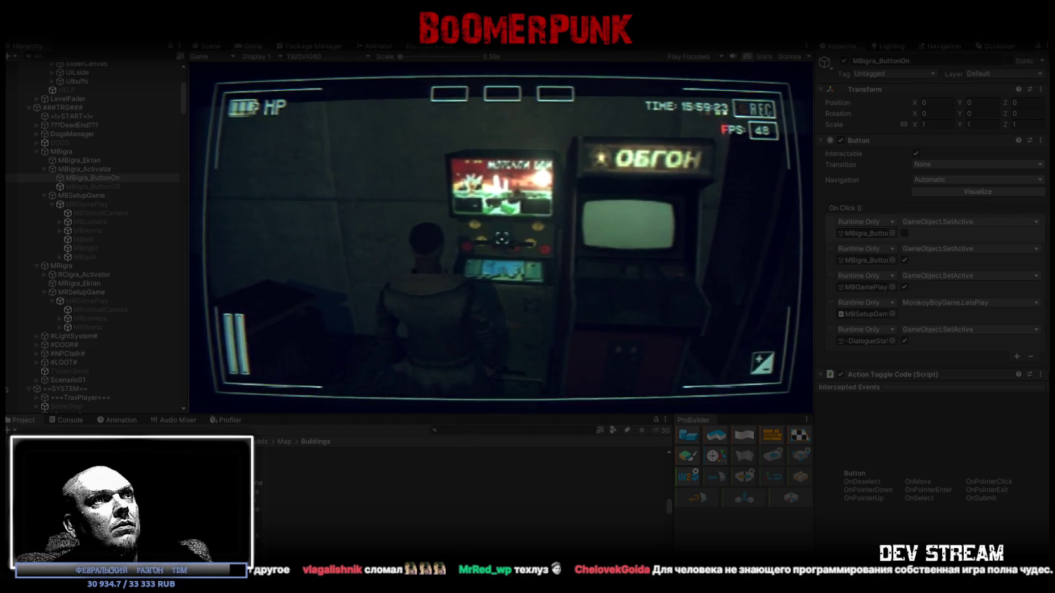
# Play the submarine periscope game, firing a torpedo, exiting and relaunching it repeatedly with Escape
pyautogui.click(501, 238)
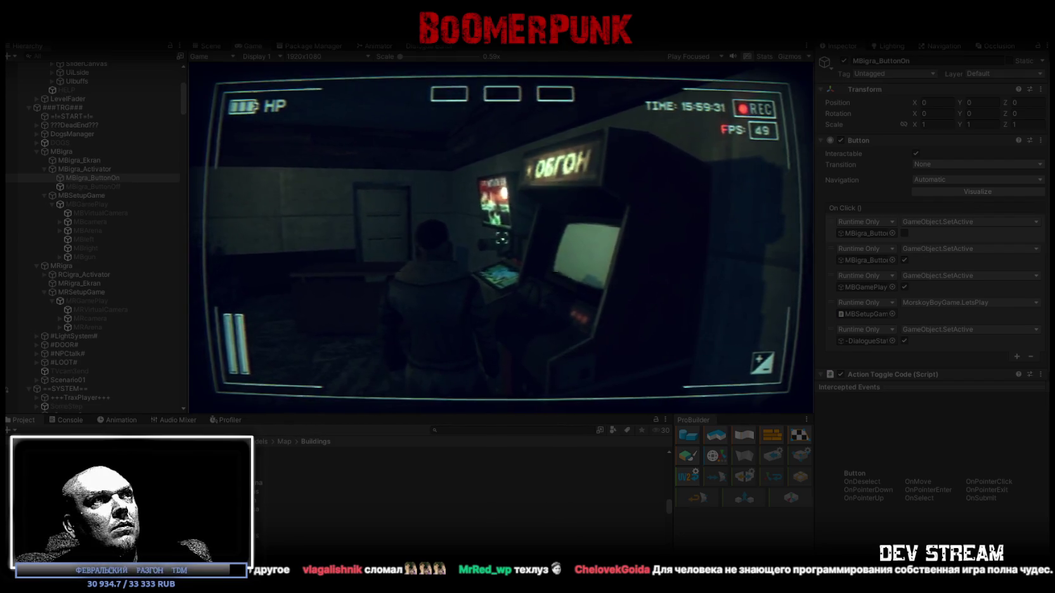
pyautogui.click(501, 237)
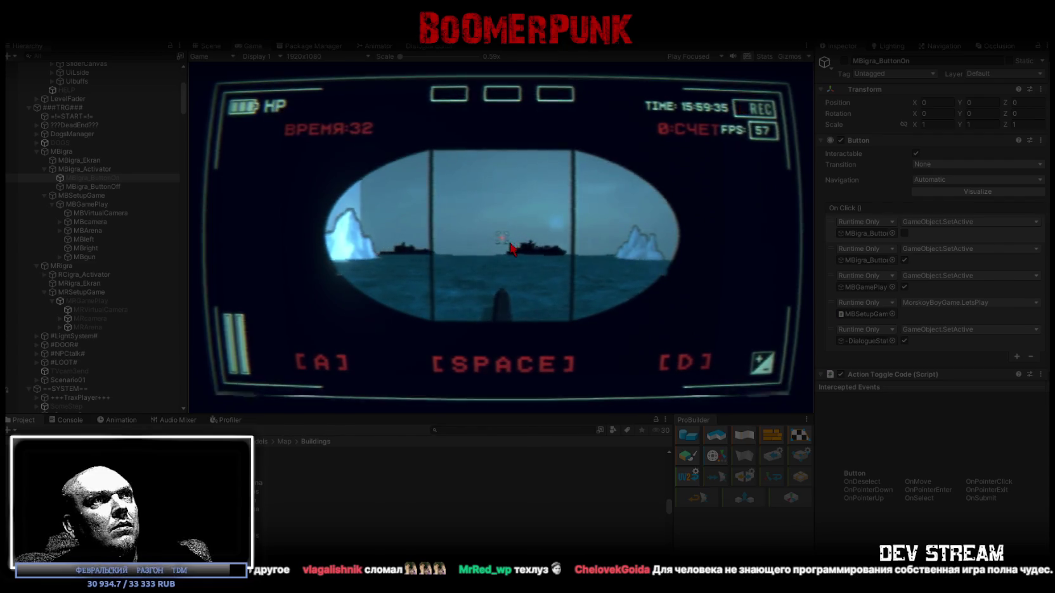
pyautogui.press('space')
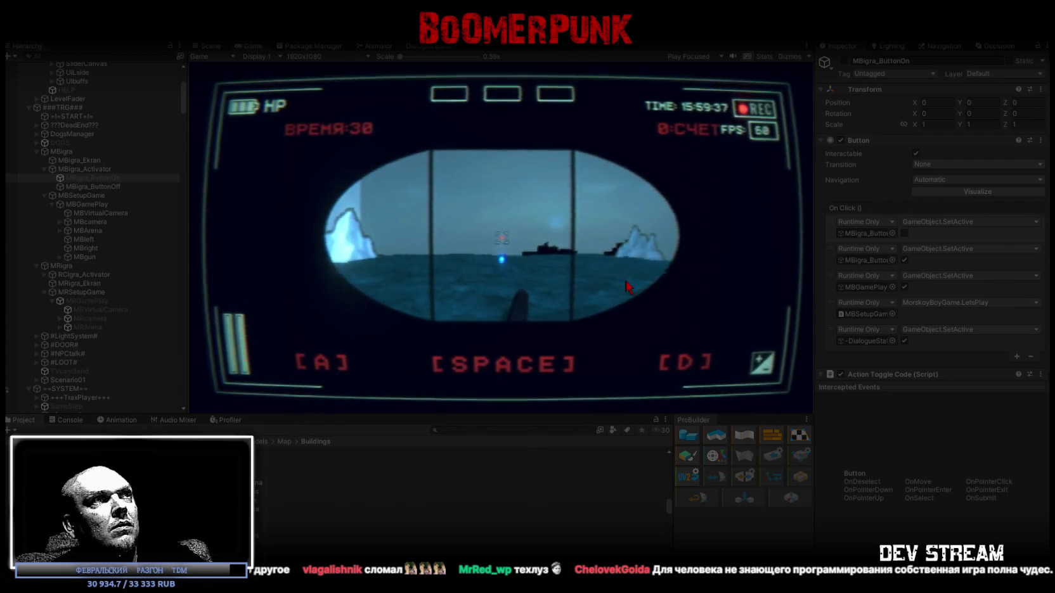
pyautogui.press('Escape')
pyautogui.click(502, 237)
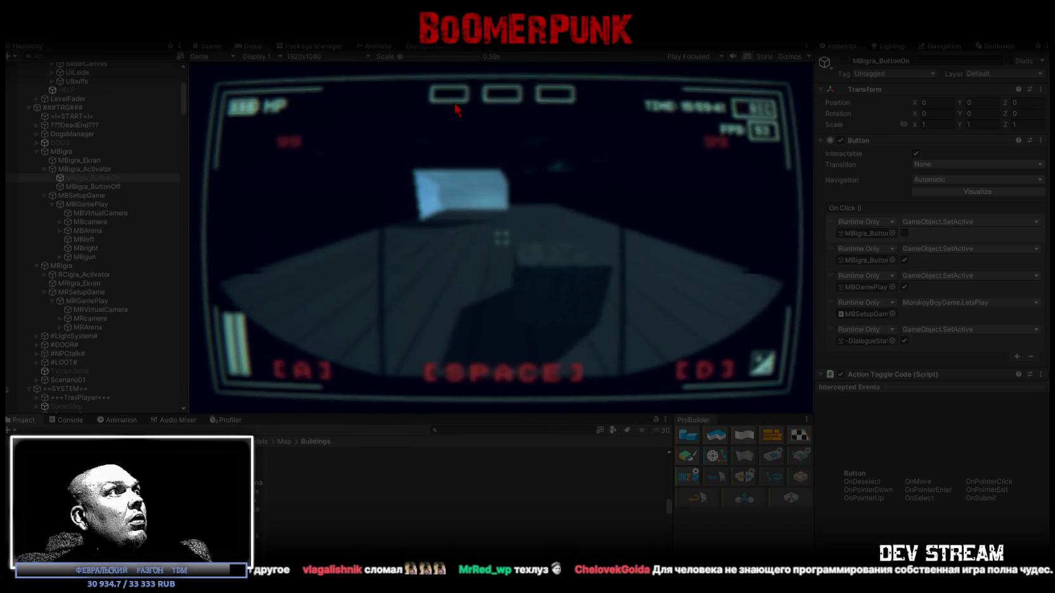
pyautogui.press('Escape')
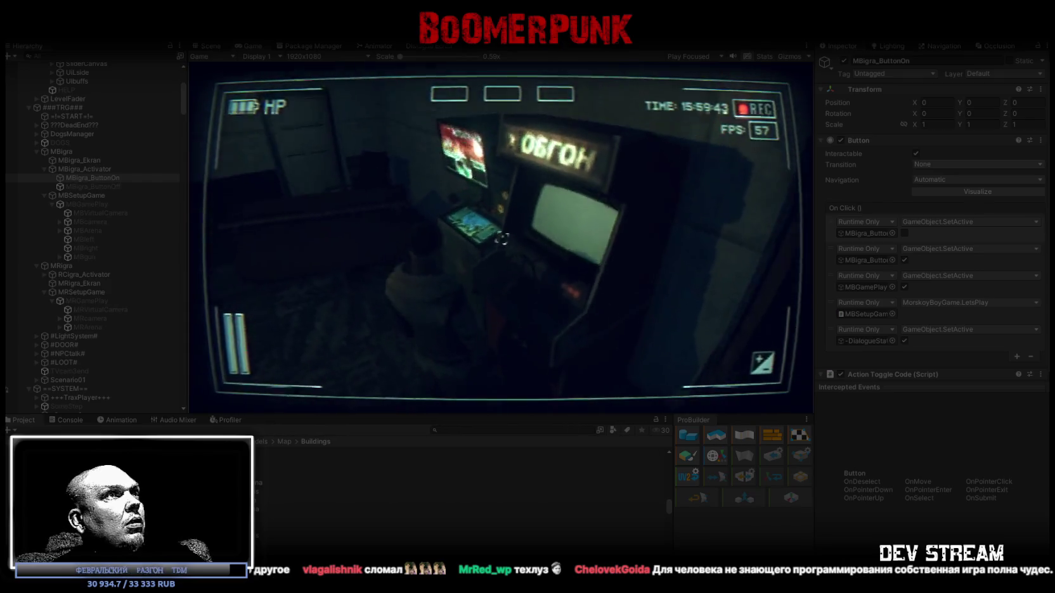
pyautogui.click(502, 237)
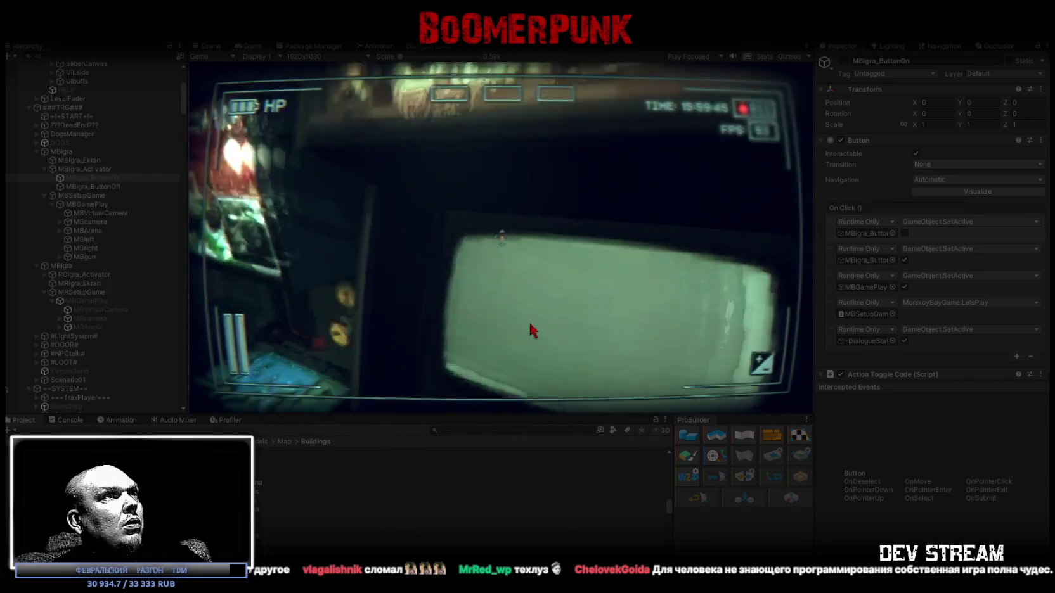
pyautogui.press('Escape')
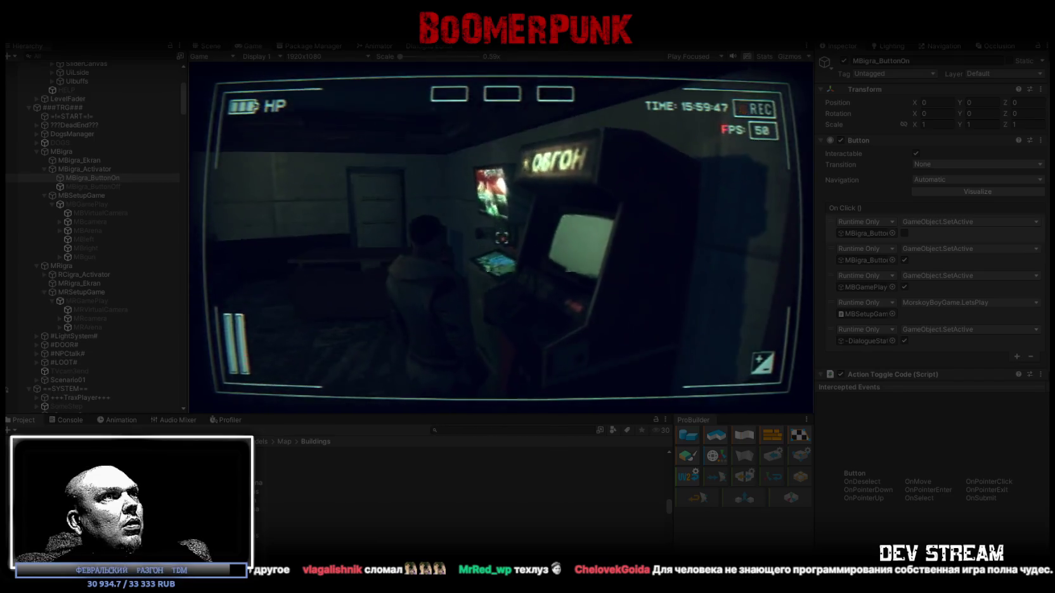
# Alternate between the ОБГОН racer and the submarine game, then stop Play mode
pyautogui.click(501, 239)
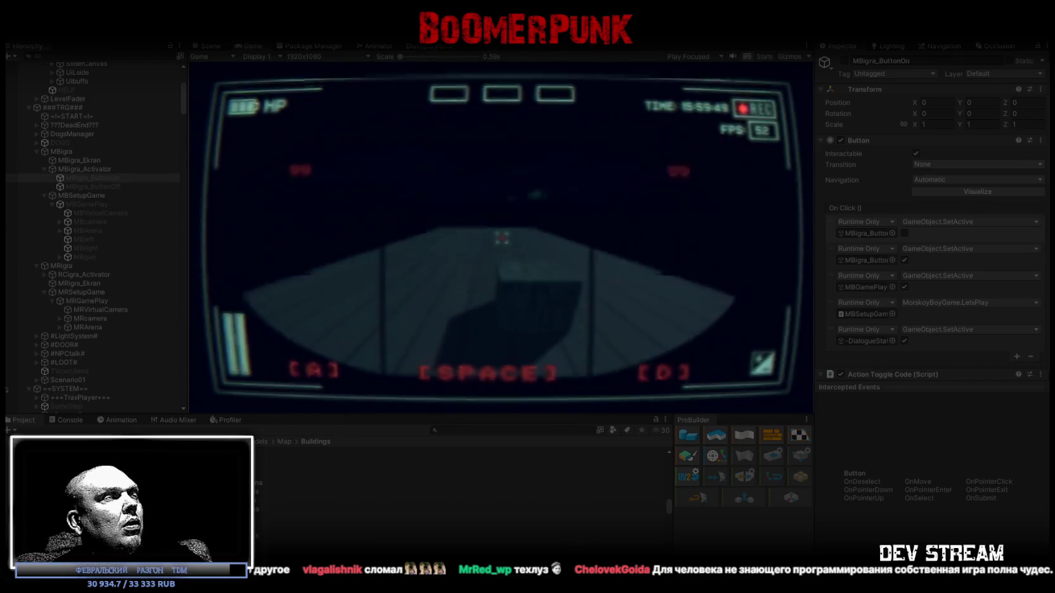
pyautogui.press('Escape')
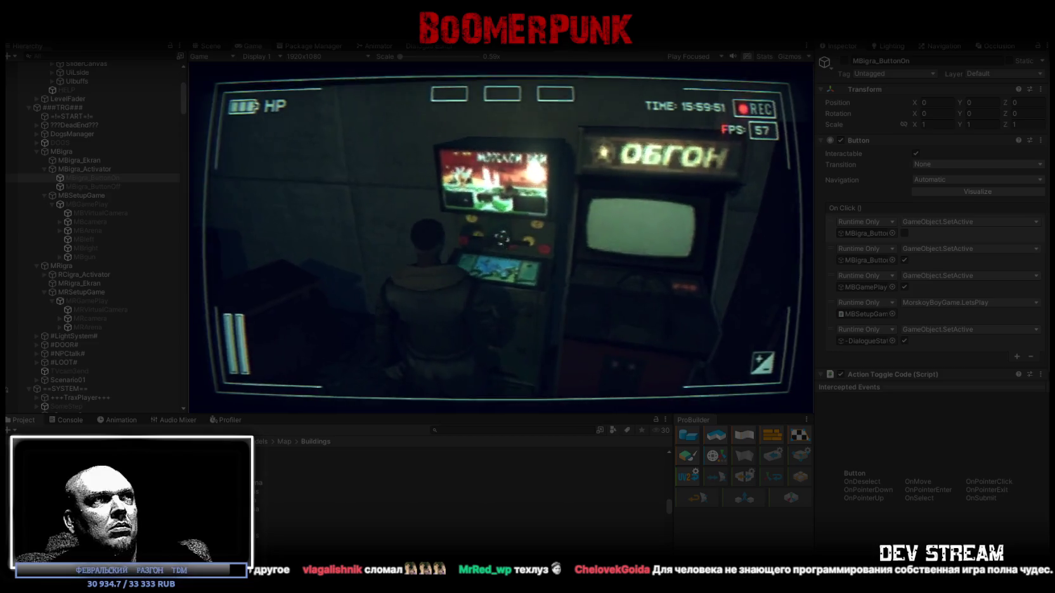
pyautogui.click(502, 241)
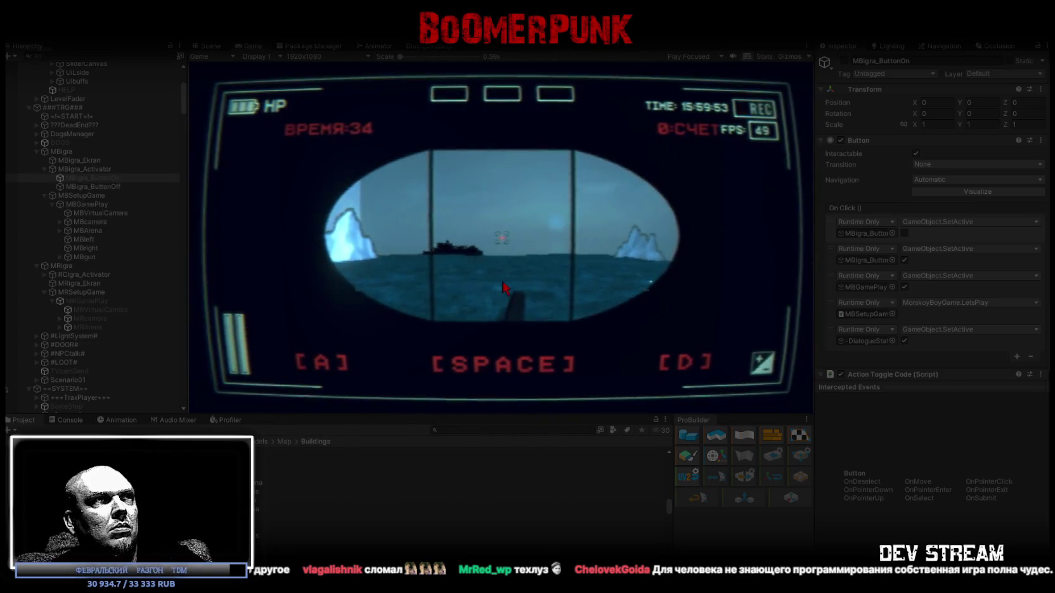
pyautogui.press('Escape')
pyautogui.click(500, 235)
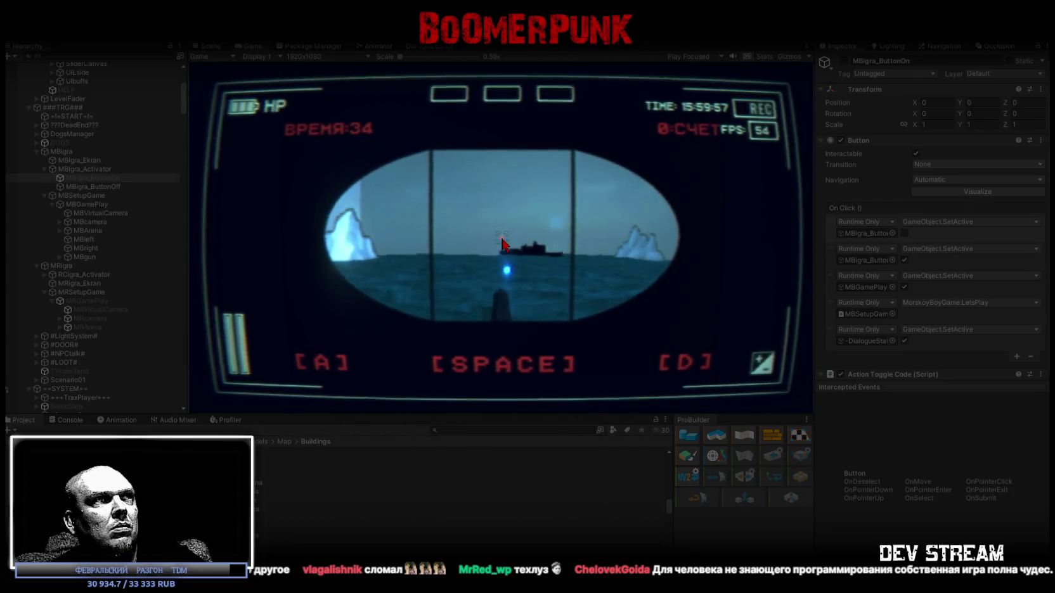
pyautogui.press('Escape')
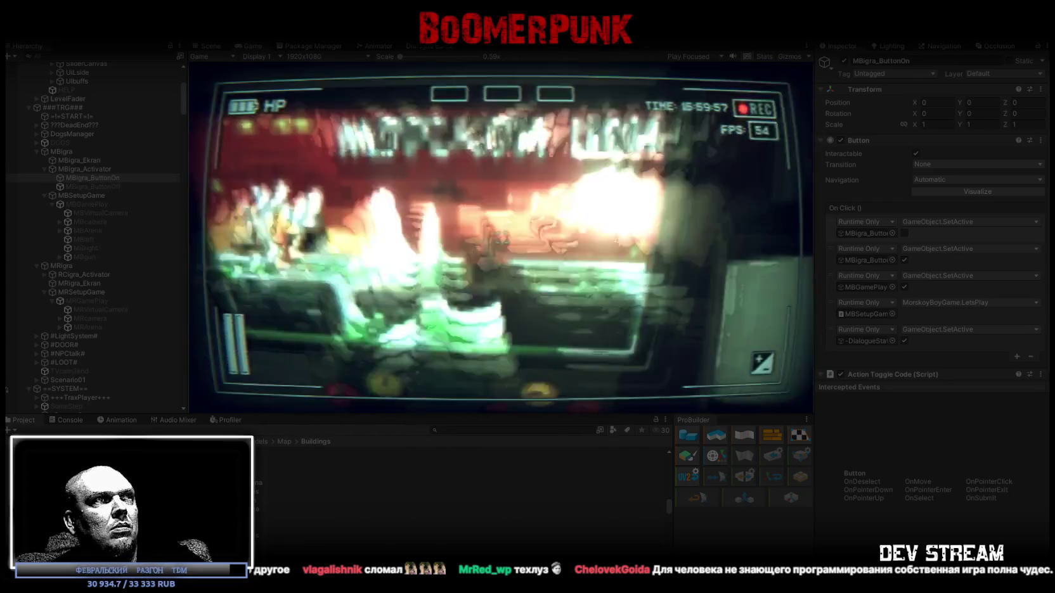
pyautogui.click(503, 237)
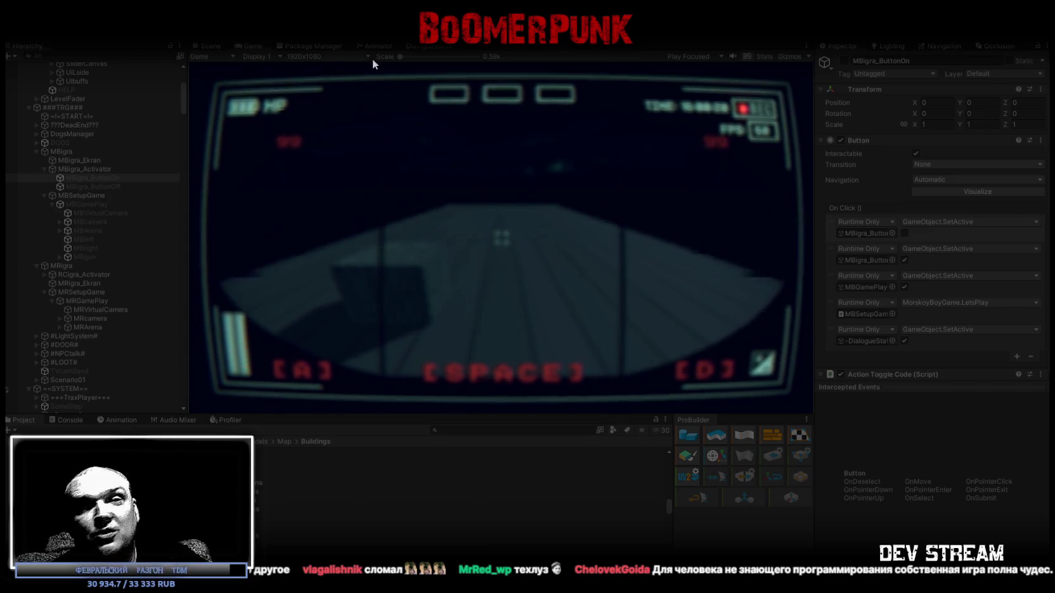
pyautogui.click(518, 47)
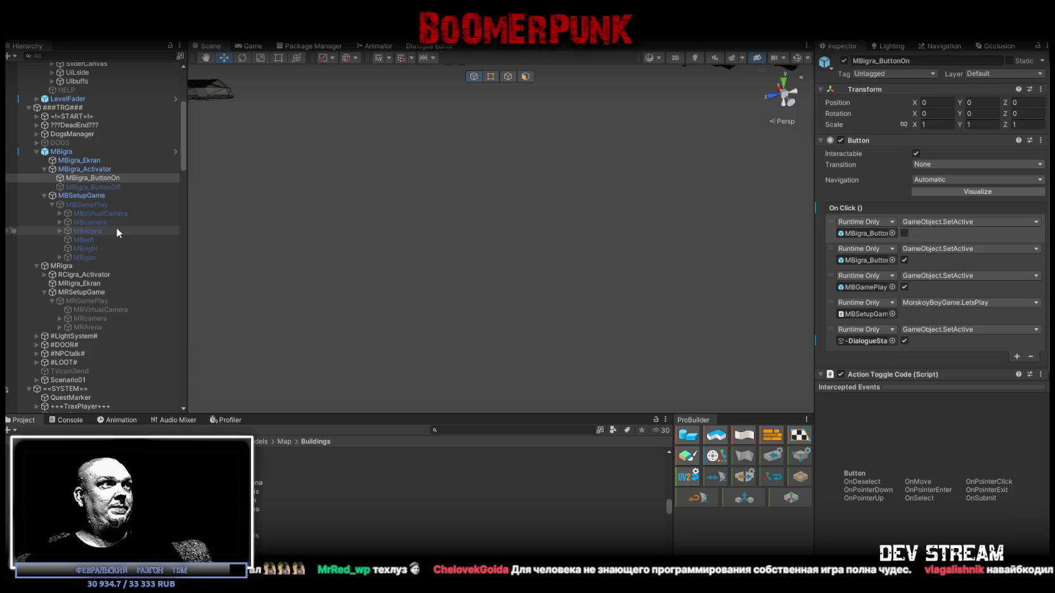
# Flip between MRcamera and MBcamera to compare their Camera components, ending on MRVirtualCamera
pyautogui.click(86, 293)
pyautogui.click(95, 300)
pyautogui.click(97, 308)
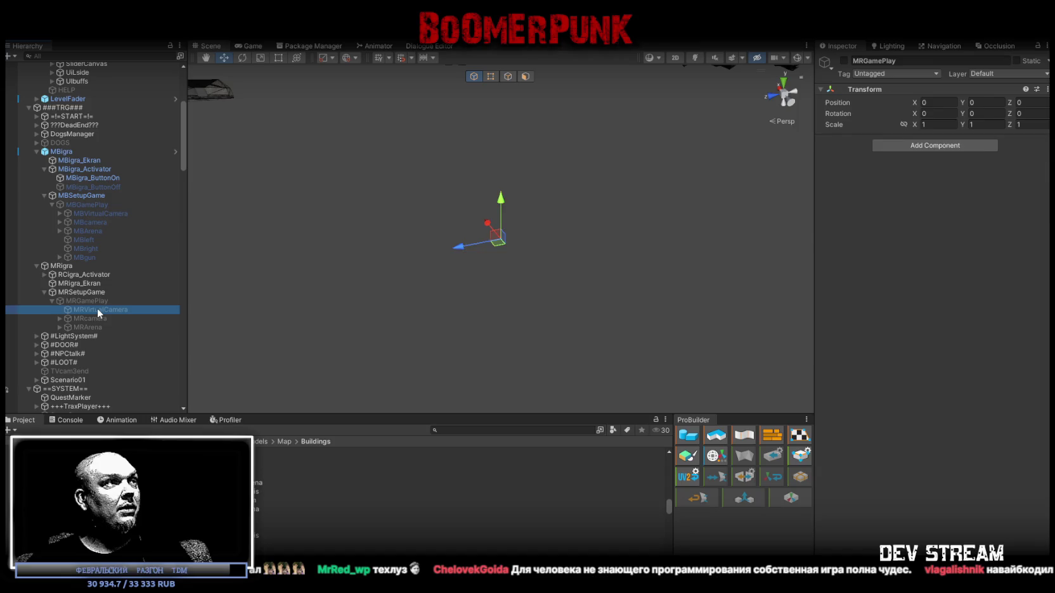
pyautogui.click(95, 316)
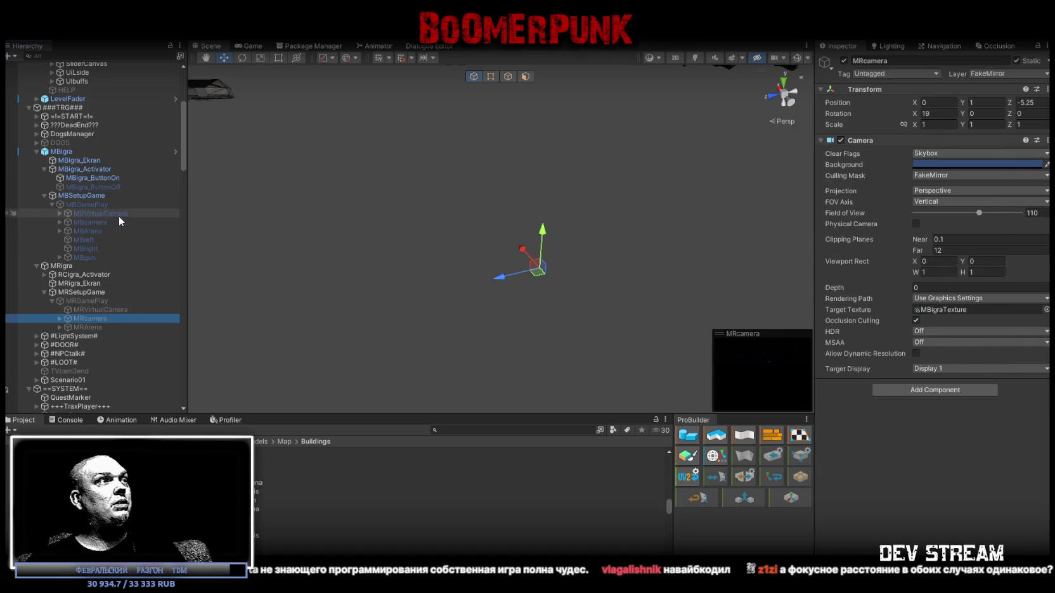
pyautogui.click(89, 223)
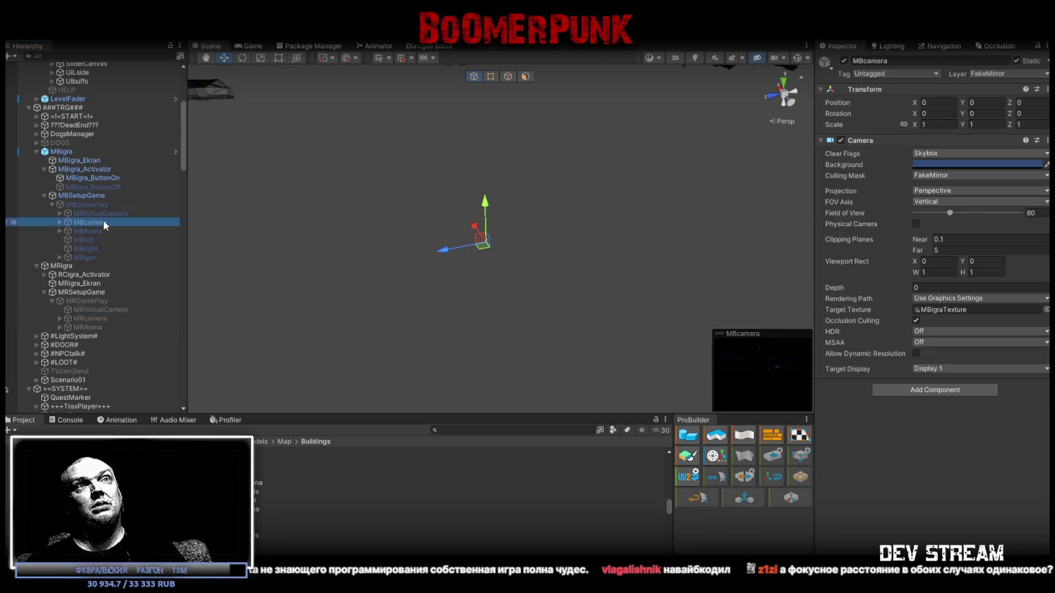
pyautogui.click(99, 318)
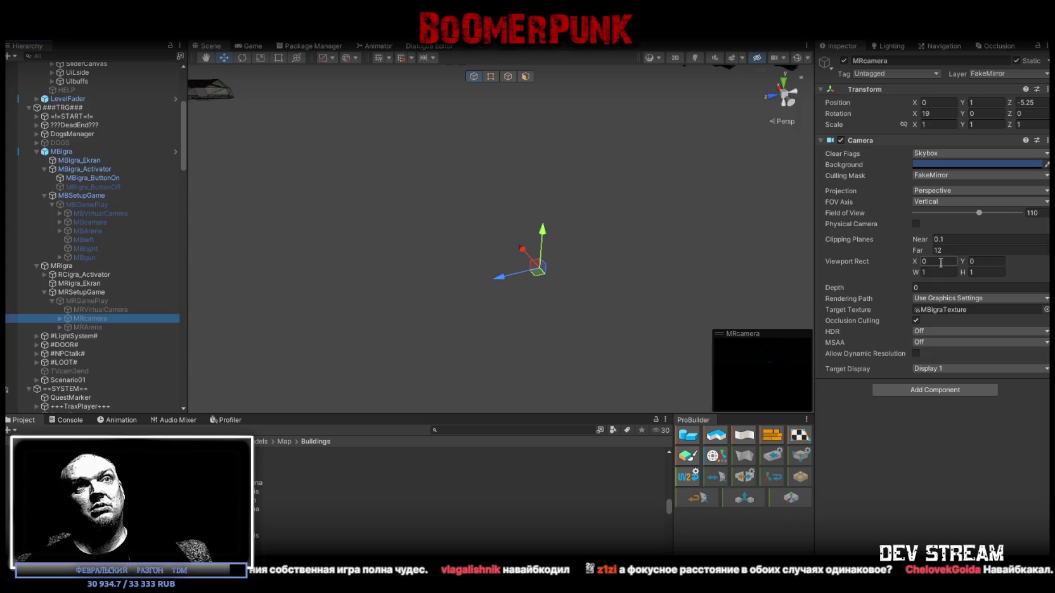
pyautogui.click(98, 223)
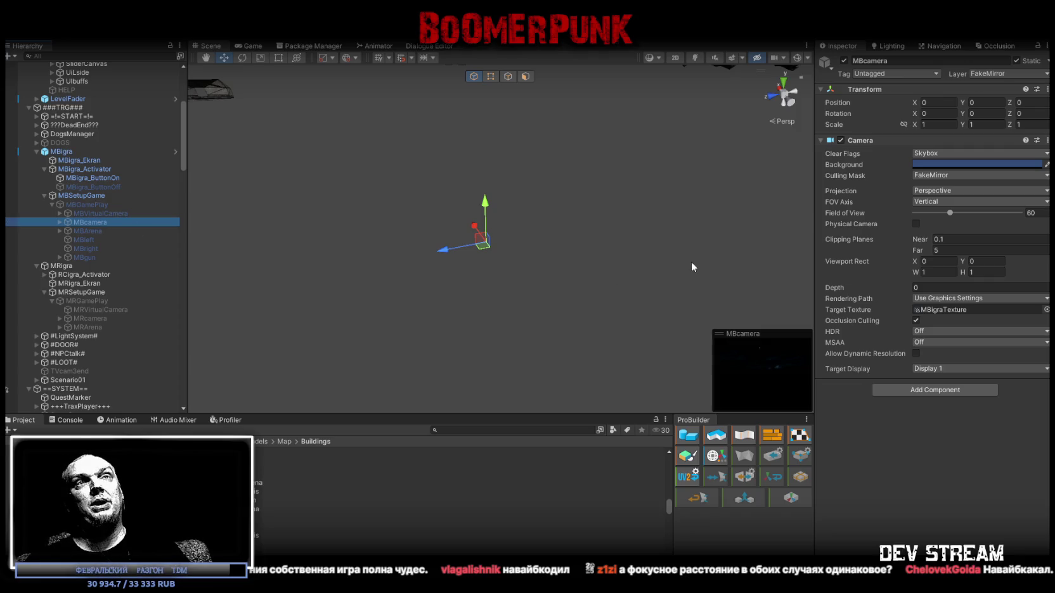
pyautogui.click(90, 320)
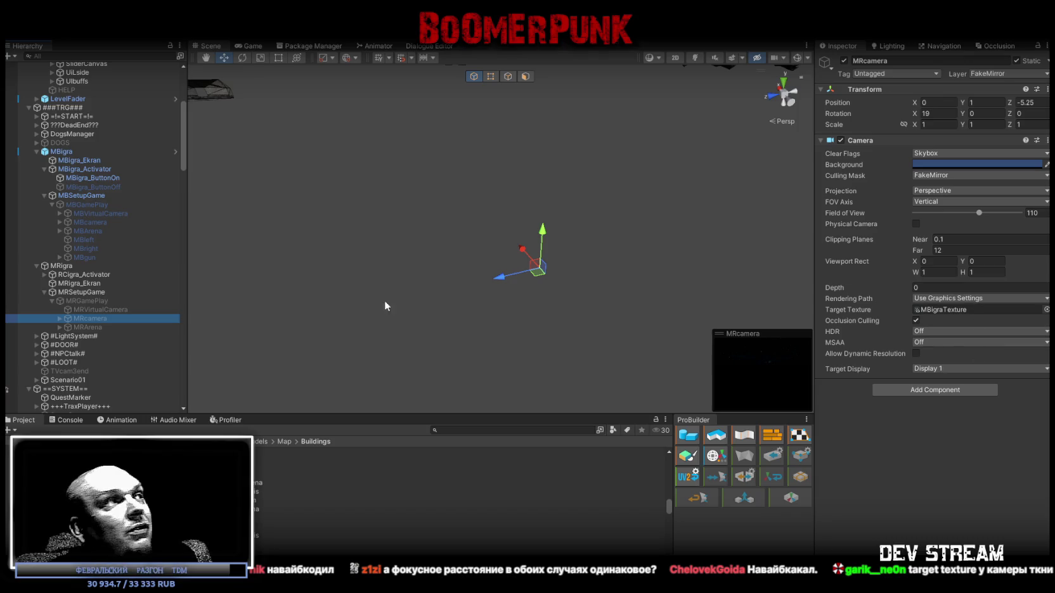
pyautogui.click(105, 220)
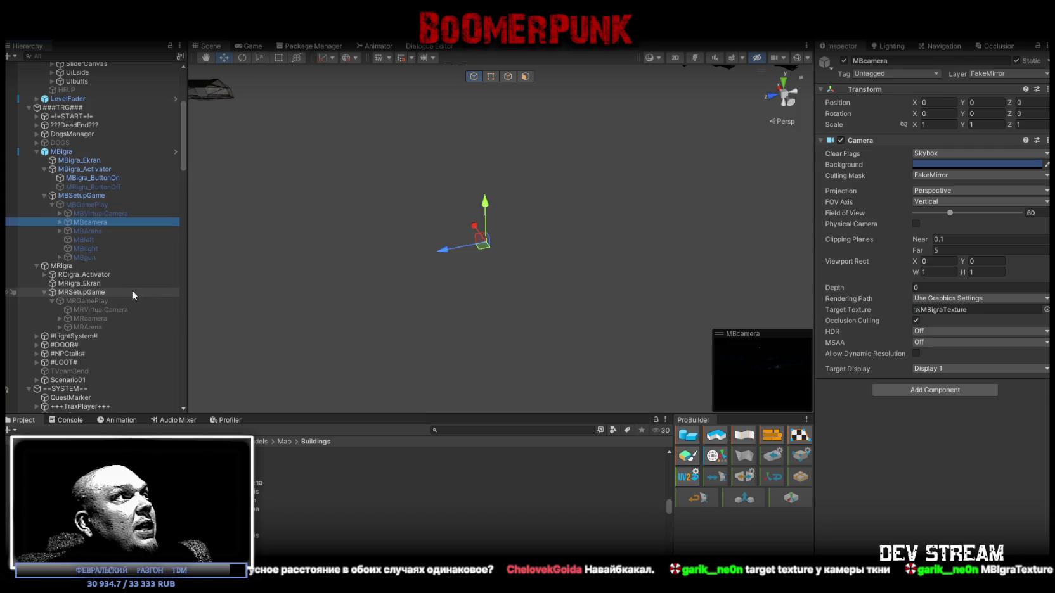
pyautogui.click(113, 311)
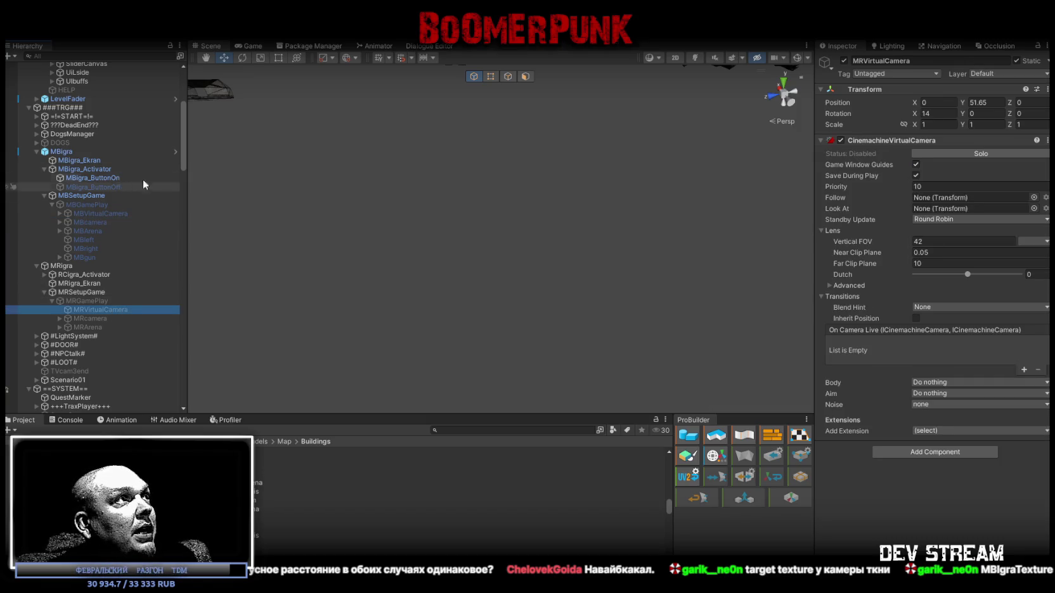
# Expand MBVirtualCamera and flip between it and MRVirtualCamera to compare position and rotation
pyautogui.click(60, 213)
pyautogui.click(86, 221)
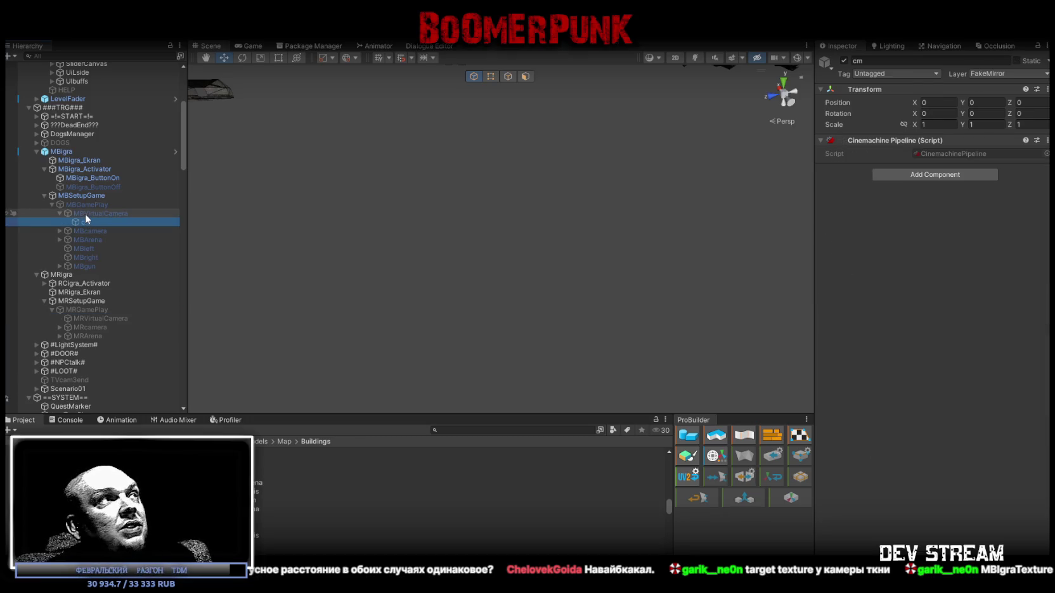
pyautogui.click(89, 212)
pyautogui.press('Left')
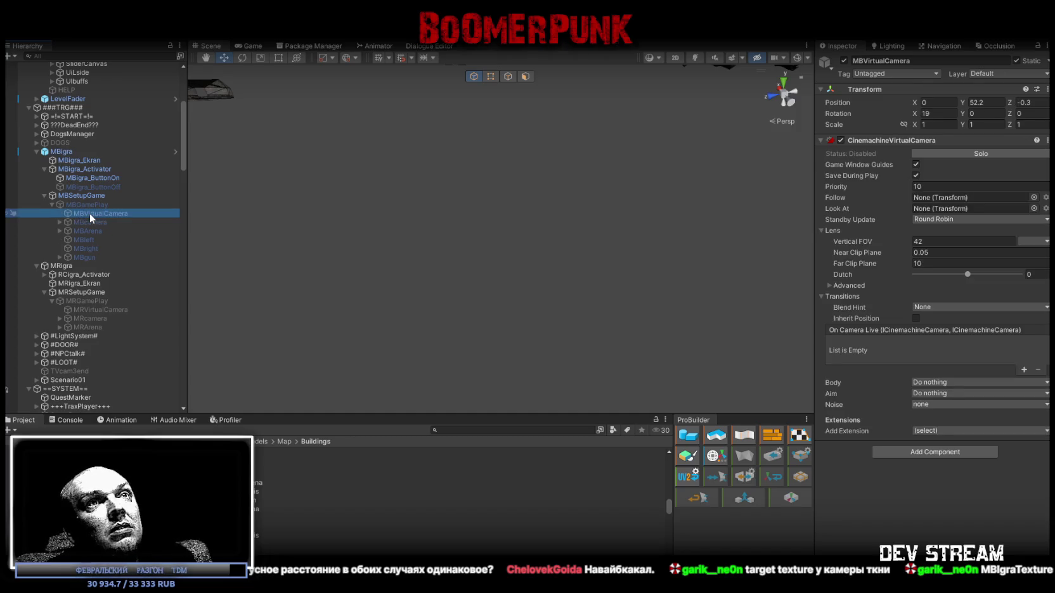
pyautogui.click(104, 309)
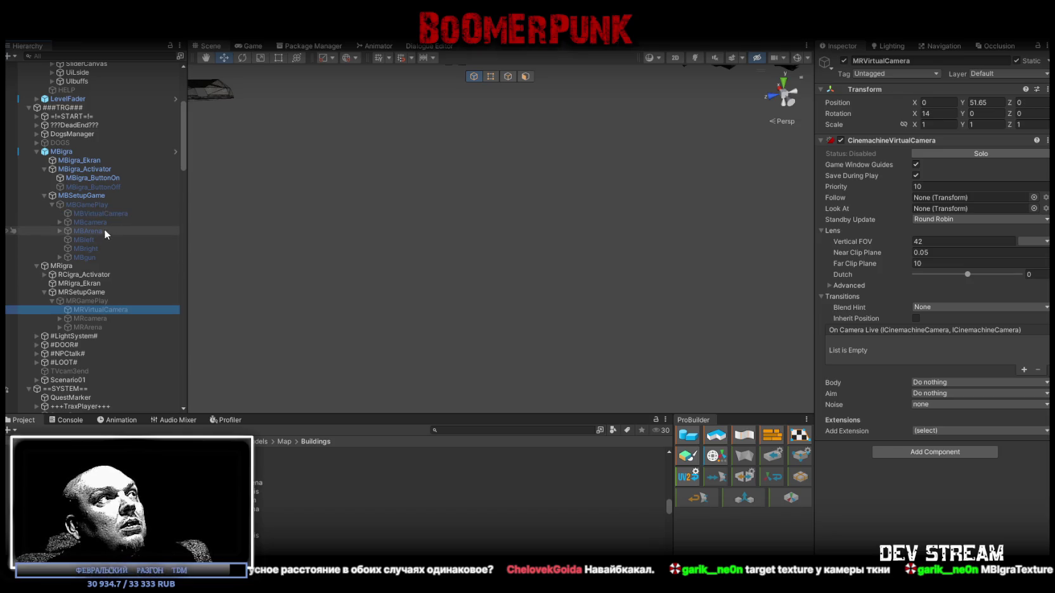
pyautogui.click(102, 211)
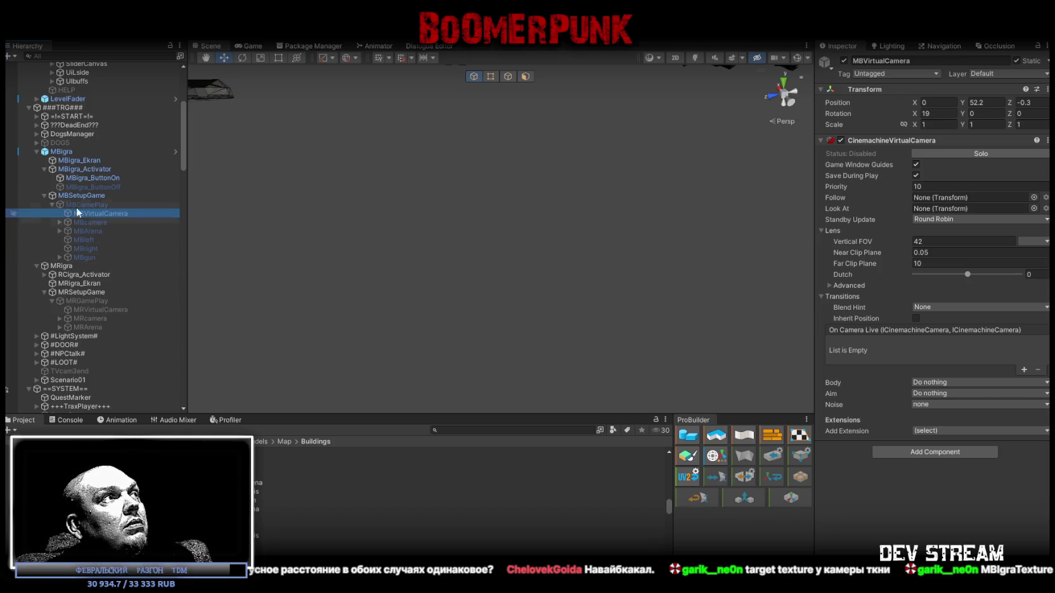
pyautogui.click(105, 309)
pyautogui.click(99, 213)
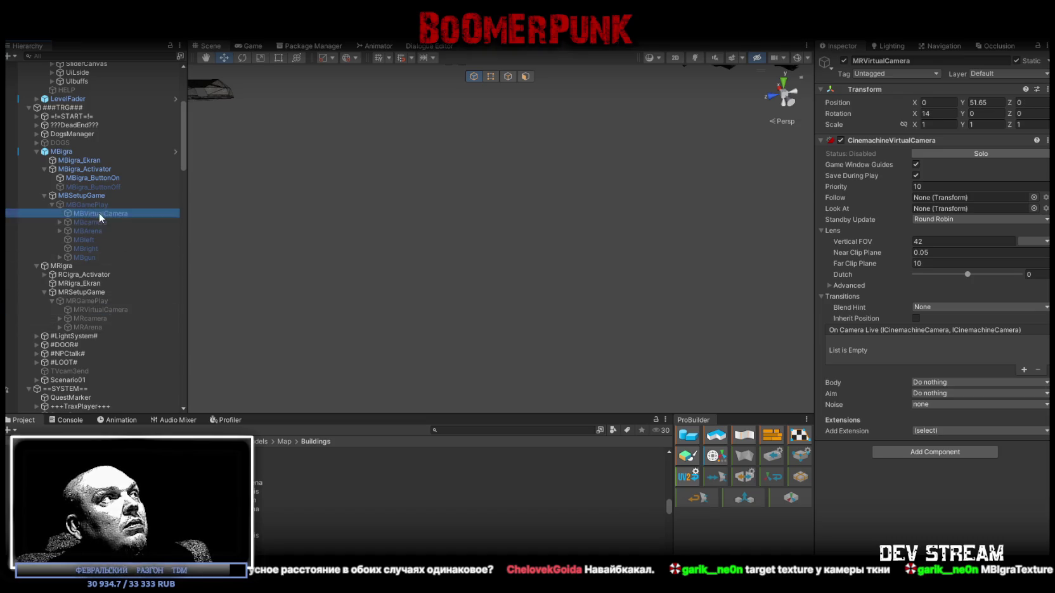
pyautogui.click(126, 307)
pyautogui.click(109, 213)
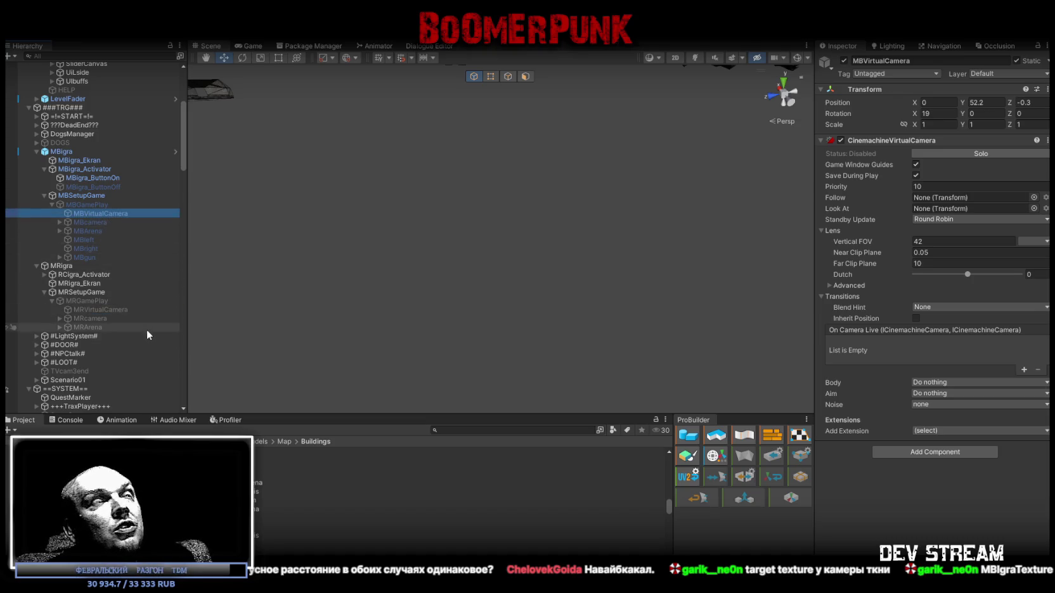
pyautogui.click(117, 307)
pyautogui.click(105, 213)
pyautogui.click(119, 310)
pyautogui.click(103, 214)
# Select MBigra_ButtonOn and ping its On Click targets, including MBigra_ButtonOff and MBGamePlay
pyautogui.click(109, 205)
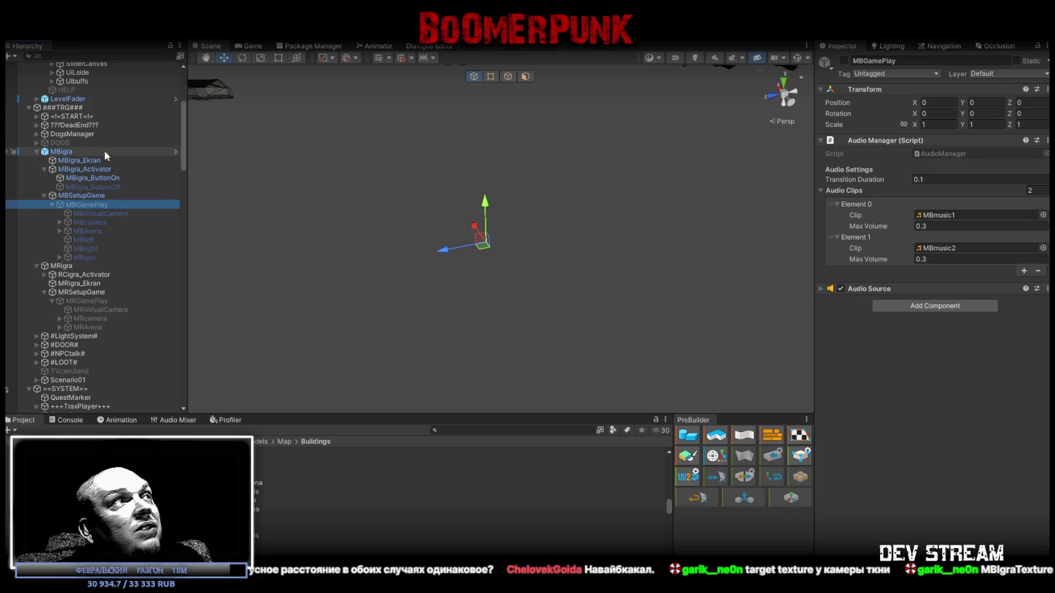
pyautogui.click(95, 185)
pyautogui.click(99, 178)
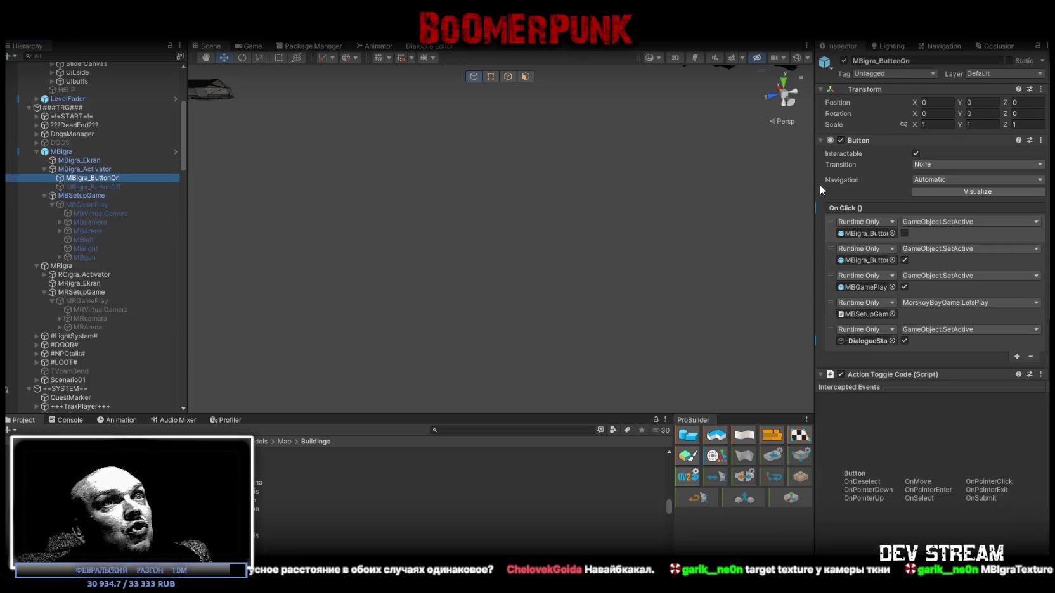
pyautogui.click(867, 232)
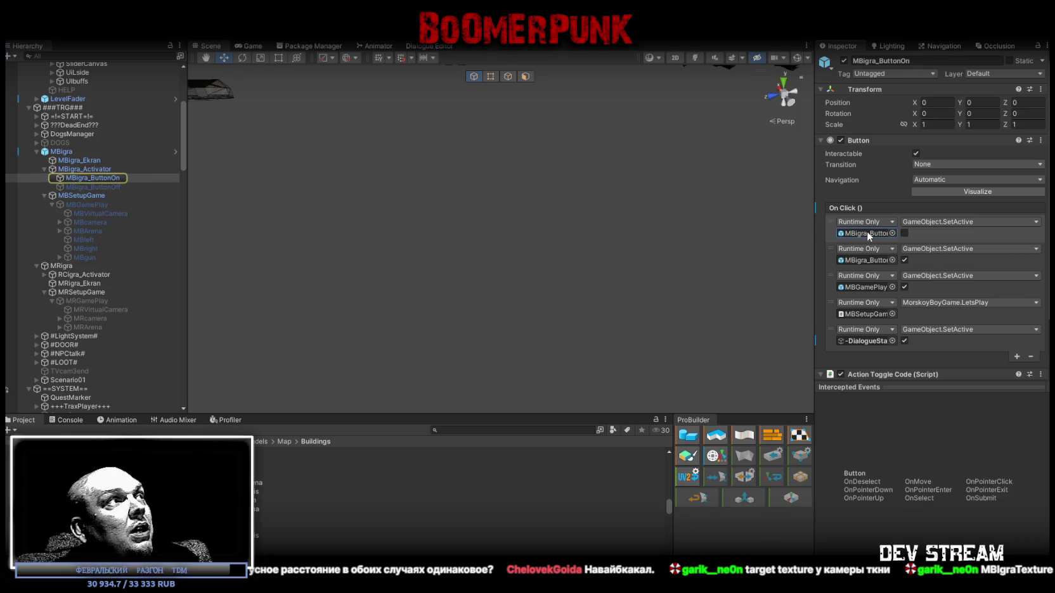
pyautogui.click(870, 258)
pyautogui.click(857, 287)
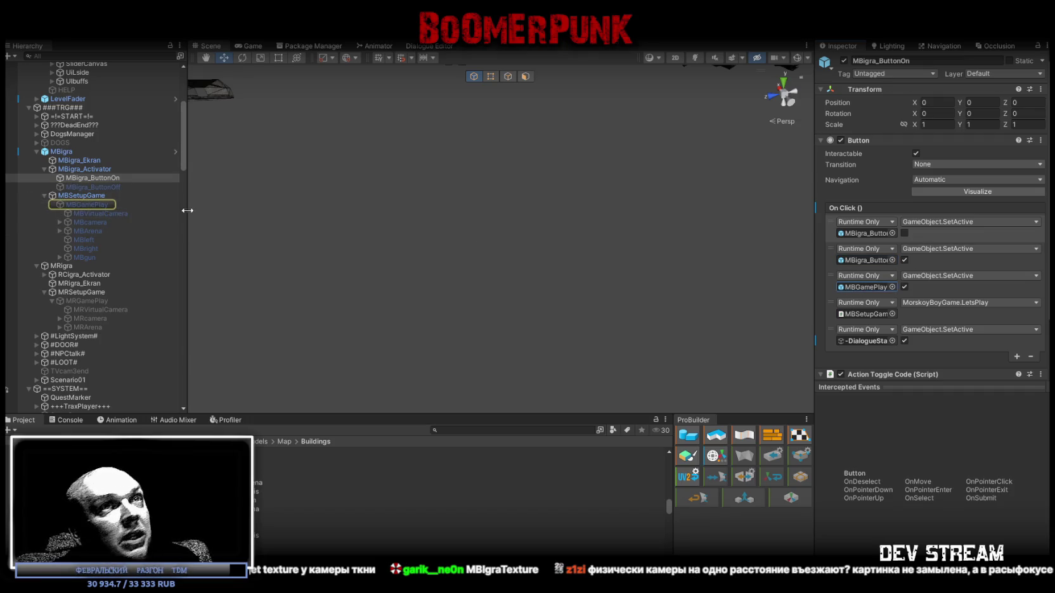
# Orbit the Scene view to the arcade and select the MBigra cabinet, then its MBigra_Ekran screen
pyautogui.click(866, 313)
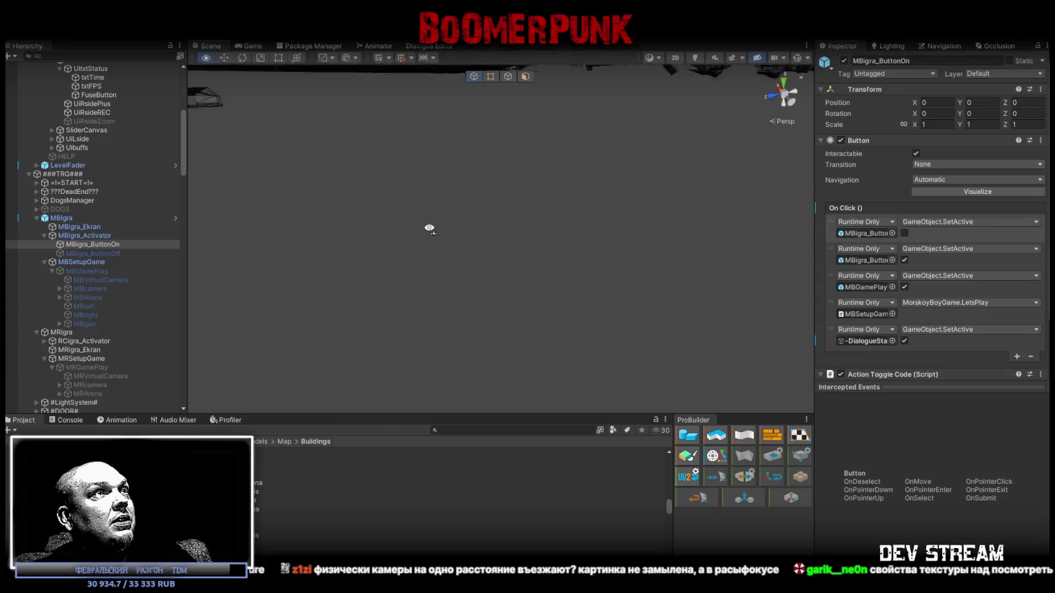
pyautogui.moveTo(429, 228)
pyautogui.mouseDown()
pyautogui.moveTo(574, 172)
pyautogui.moveTo(501, 194)
pyautogui.mouseUp()
pyautogui.click(486, 198)
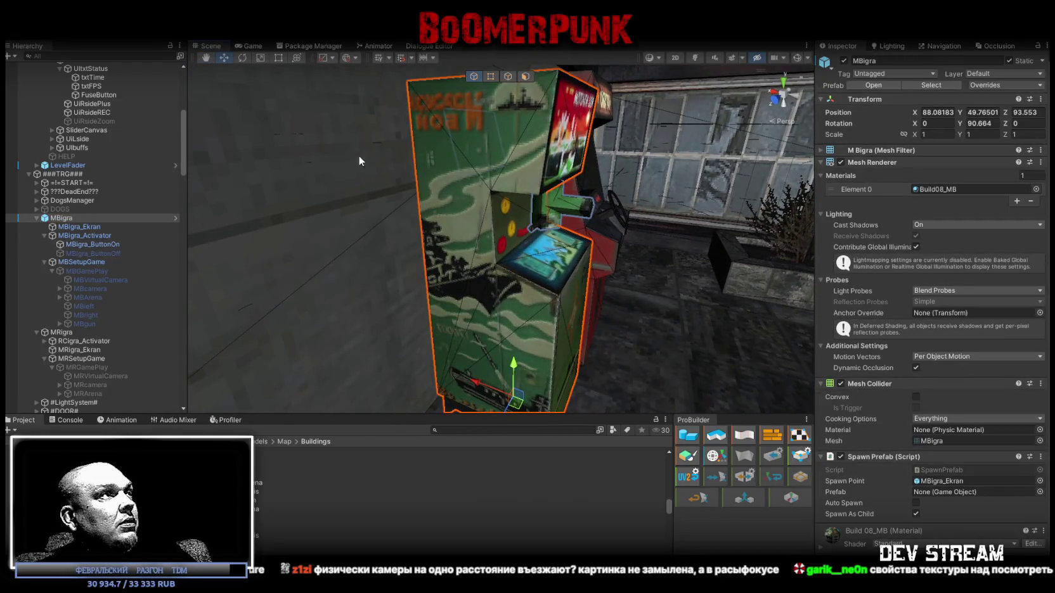
pyautogui.moveTo(535, 296)
pyautogui.mouseDown()
pyautogui.moveTo(523, 214)
pyautogui.moveTo(548, 229)
pyautogui.moveTo(487, 223)
pyautogui.mouseUp()
pyautogui.click(487, 223)
# Zoom and orbit around the cabinet, then frame the selected screen with F
pyautogui.moveTo(383, 207)
pyautogui.mouseDown()
pyautogui.moveTo(603, 273)
pyautogui.moveTo(546, 254)
pyautogui.moveTo(571, 199)
pyautogui.moveTo(421, 243)
pyautogui.moveTo(399, 230)
pyautogui.moveTo(398, 246)
pyautogui.mouseUp()
pyautogui.scroll(-3, 405, 247)
pyautogui.scroll(6, 404, 252)
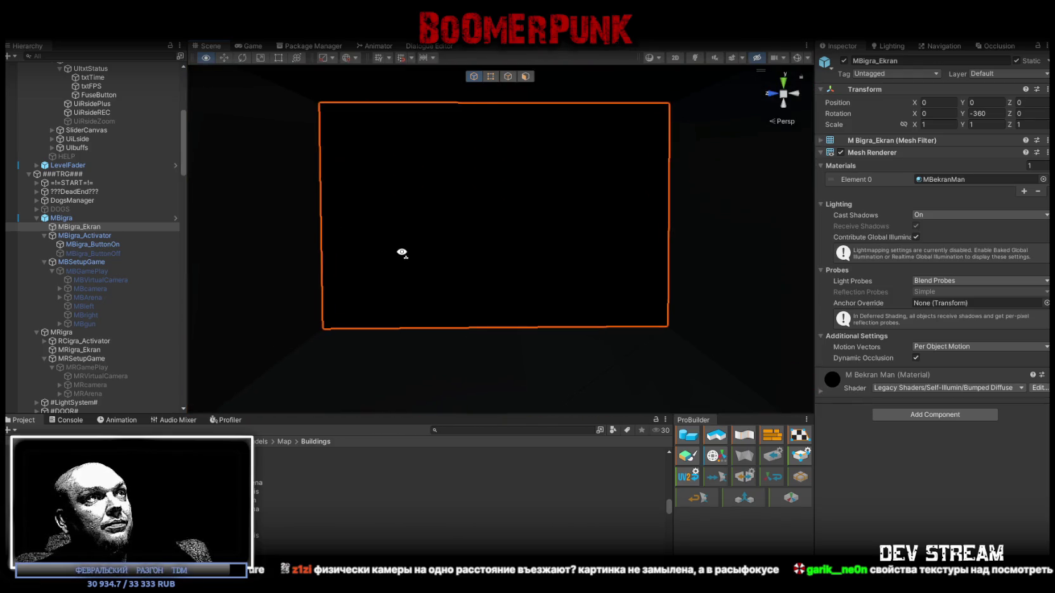
pyautogui.scroll(-5, 402, 252)
pyautogui.scroll(3, 437, 286)
pyautogui.scroll(3, 437, 286)
pyautogui.moveTo(376, 309)
pyautogui.mouseDown()
pyautogui.moveTo(402, 292)
pyautogui.moveTo(398, 252)
pyautogui.moveTo(479, 266)
pyautogui.moveTo(628, 254)
pyautogui.moveTo(382, 292)
pyautogui.moveTo(391, 268)
pyautogui.moveTo(435, 261)
pyautogui.moveTo(635, 250)
pyautogui.moveTo(654, 238)
pyautogui.moveTo(671, 254)
pyautogui.moveTo(657, 257)
pyautogui.moveTo(646, 230)
pyautogui.moveTo(640, 270)
pyautogui.moveTo(657, 291)
pyautogui.mouseUp()
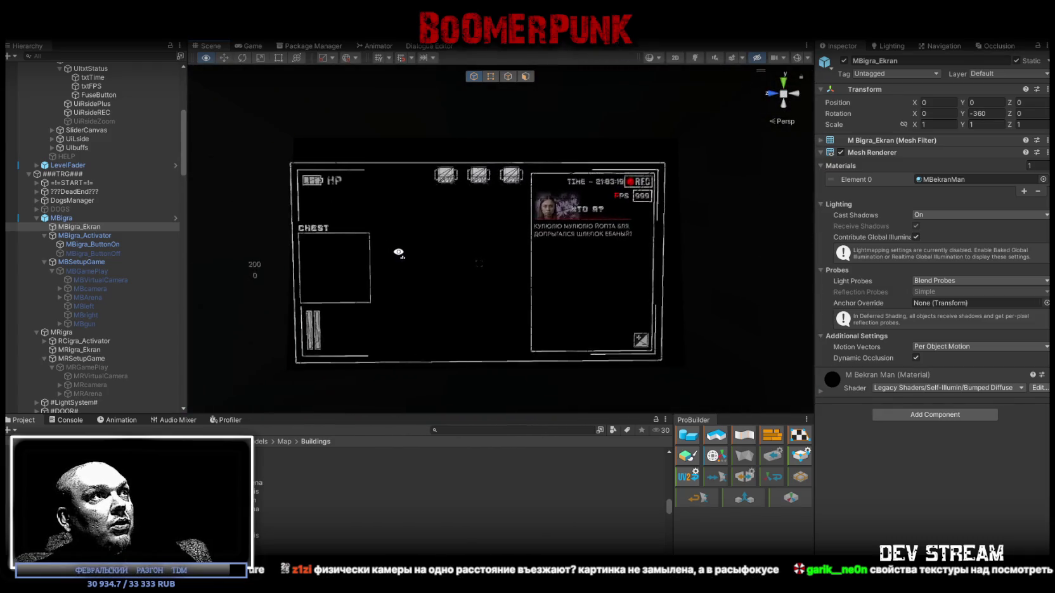
pyautogui.scroll(3, 394, 257)
pyautogui.scroll(-3, 392, 261)
pyautogui.press('f')
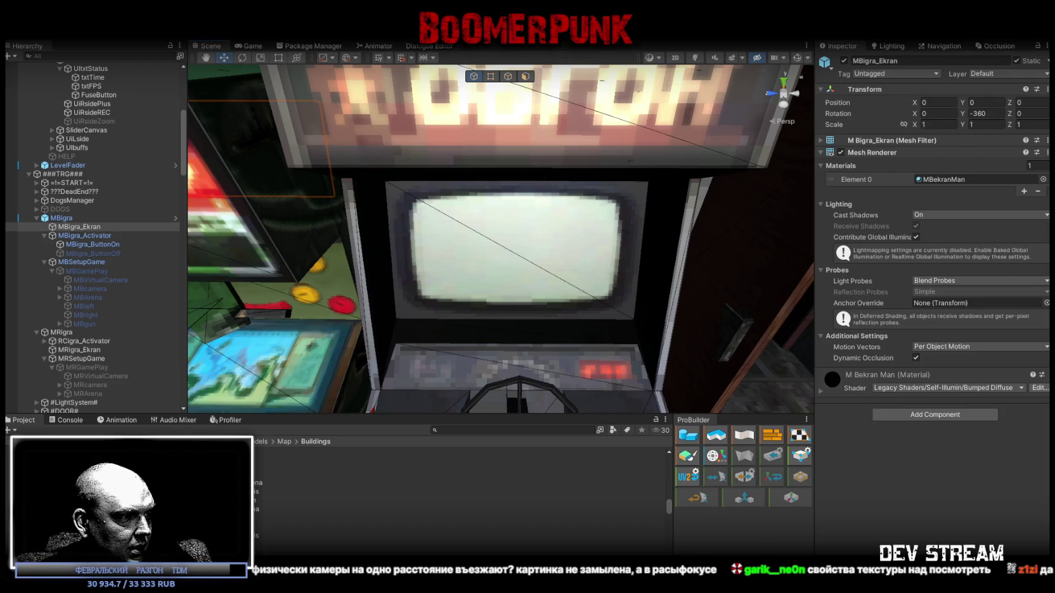
pyautogui.hotkey('alt', 'Tab')
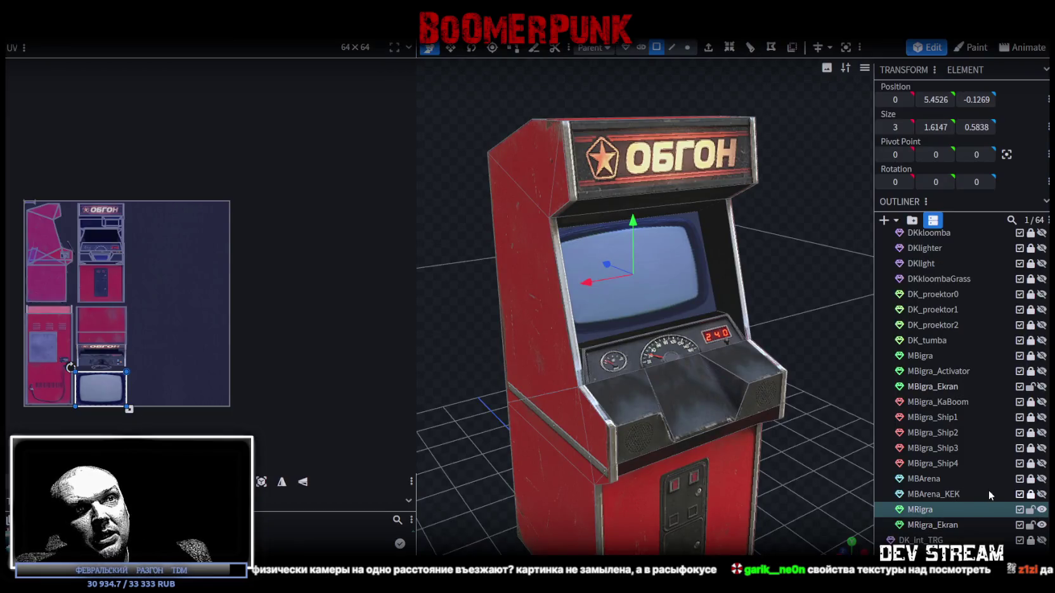
# Split the cabinet's side door panel off as a separate object and hide it
pyautogui.moveTo(541, 403)
pyautogui.mouseDown()
pyautogui.moveTo(703, 378)
pyautogui.moveTo(670, 352)
pyautogui.mouseUp()
pyautogui.click(639, 341)
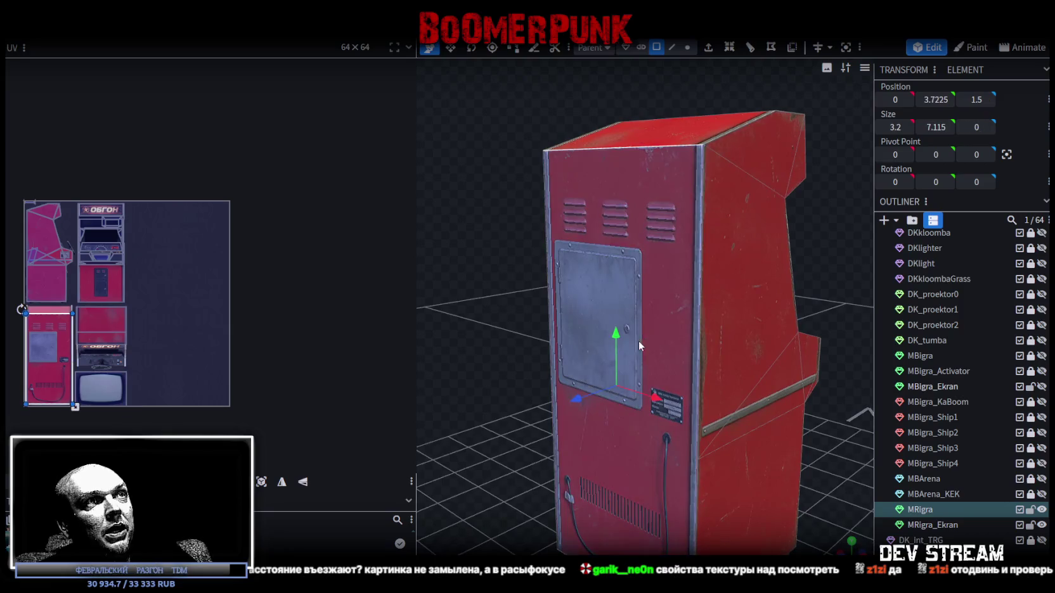
pyautogui.rightClick(639, 340)
pyautogui.click(666, 363)
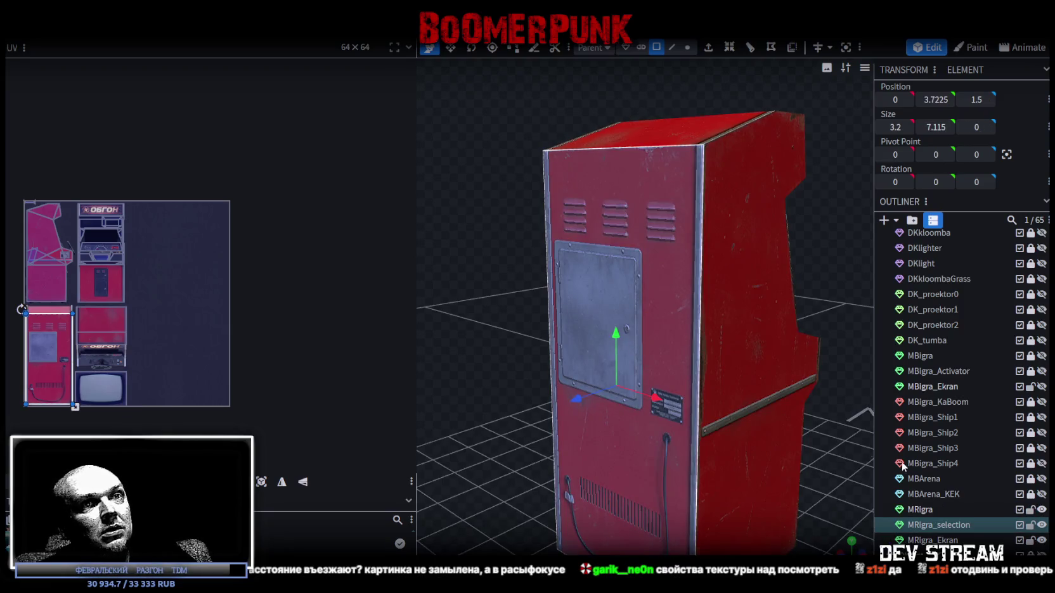
pyautogui.click(1043, 526)
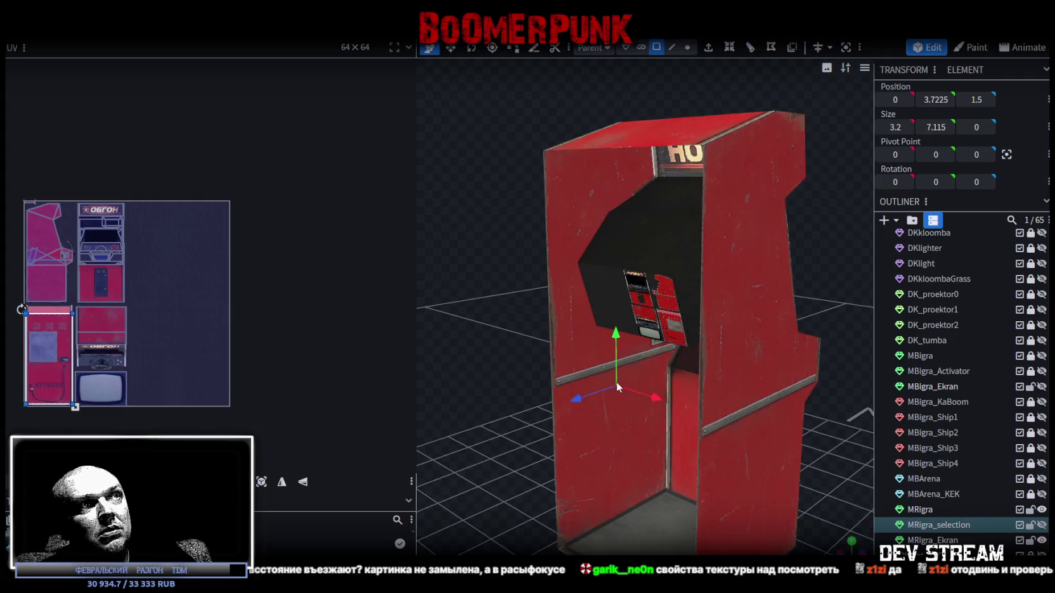
pyautogui.click(638, 290)
# Merge MRigra_Ekran back into the MRigra cabinet mesh and merge the overlapping vertices
pyautogui.moveTo(497, 248)
pyautogui.mouseDown()
pyautogui.moveTo(436, 248)
pyautogui.moveTo(462, 257)
pyautogui.moveTo(447, 263)
pyautogui.mouseUp()
pyautogui.scroll(3, 447, 264)
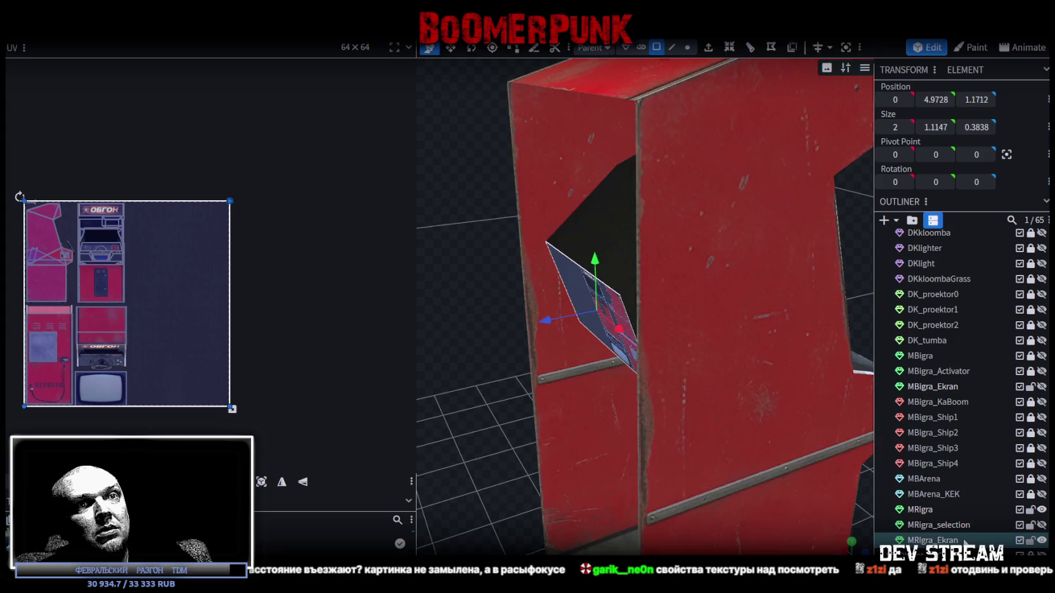
pyautogui.click(963, 540)
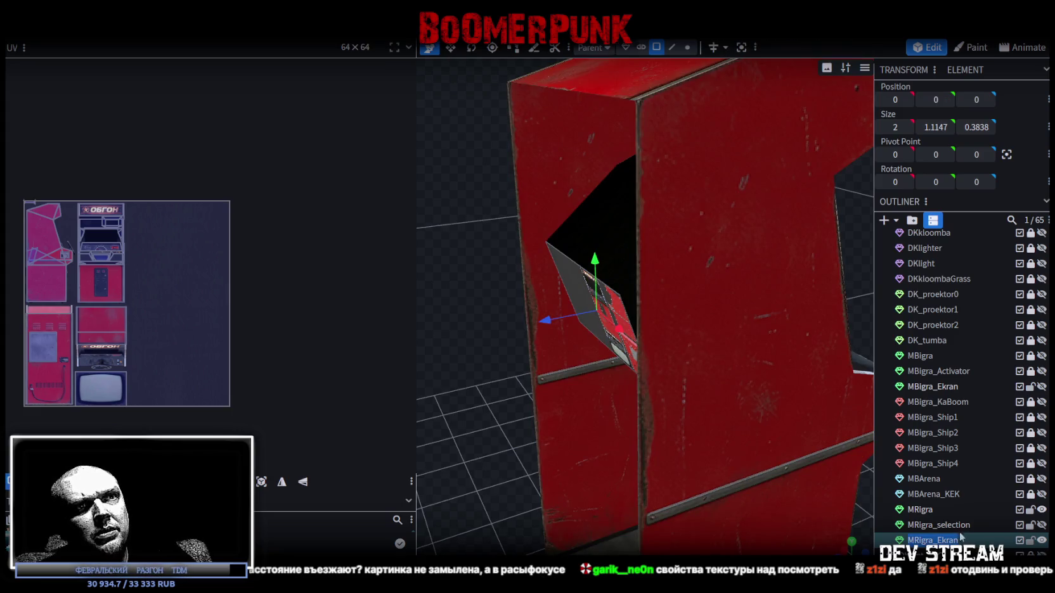
pyautogui.click(933, 511)
pyautogui.keyDown('ctrl'); pyautogui.click(954, 540); pyautogui.keyUp('ctrl')
pyautogui.rightClick(954, 540)
pyautogui.click(884, 327)
pyautogui.scroll(-5, 729, 254)
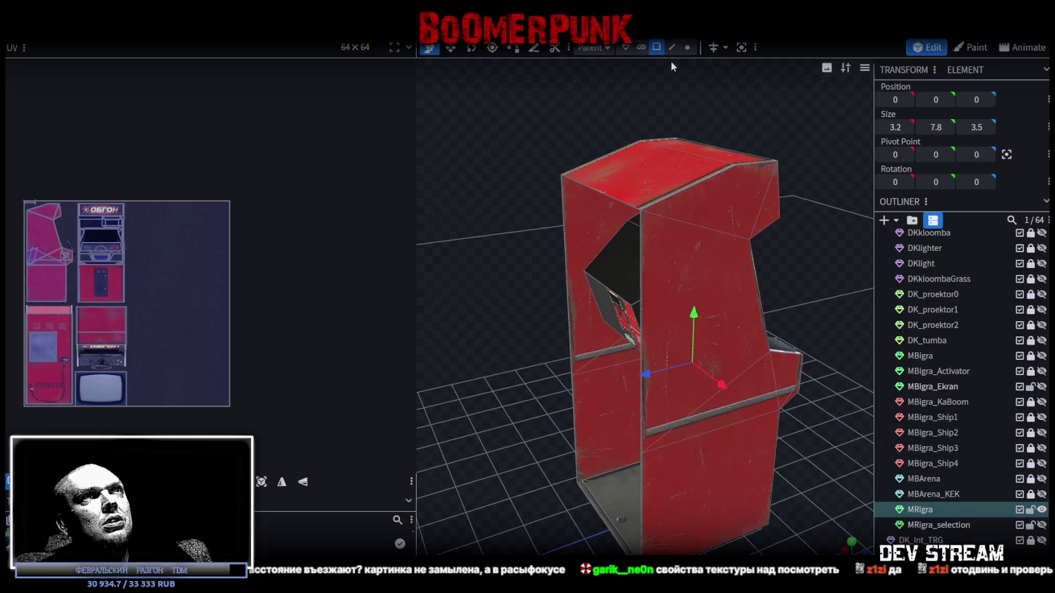
pyautogui.moveTo(688, 343)
pyautogui.mouseDown()
pyautogui.moveTo(692, 286)
pyautogui.moveTo(687, 307)
pyautogui.mouseUp()
pyautogui.click(511, 148)
# In face mode, push the screen panel back, setting its depth to 2
pyautogui.scroll(3, 509, 334)
pyautogui.moveTo(509, 334); pyautogui.dragTo(552, 343)
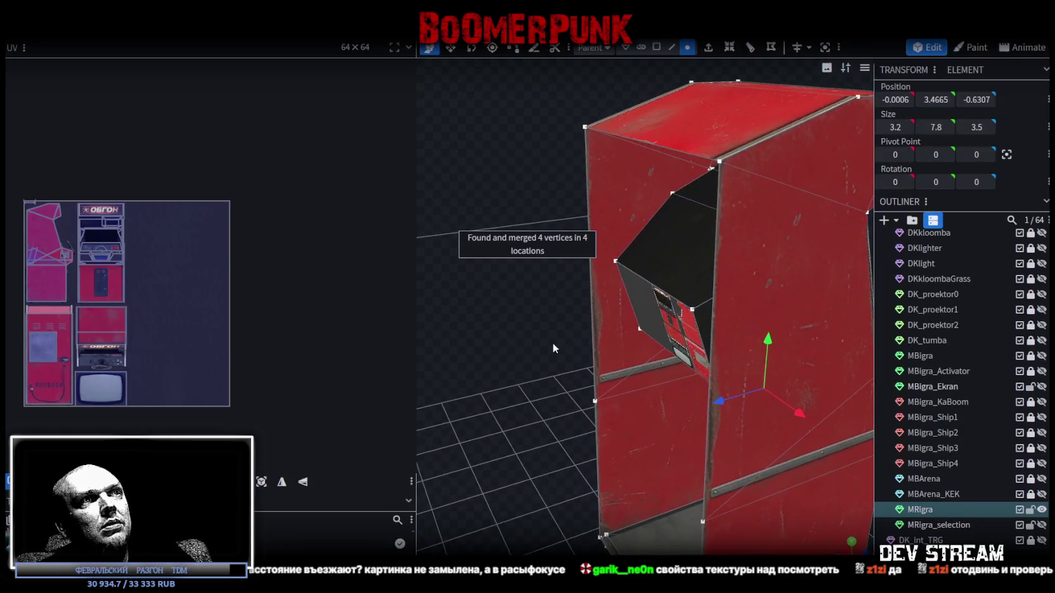
pyautogui.click(657, 48)
pyautogui.scroll(5, 517, 298)
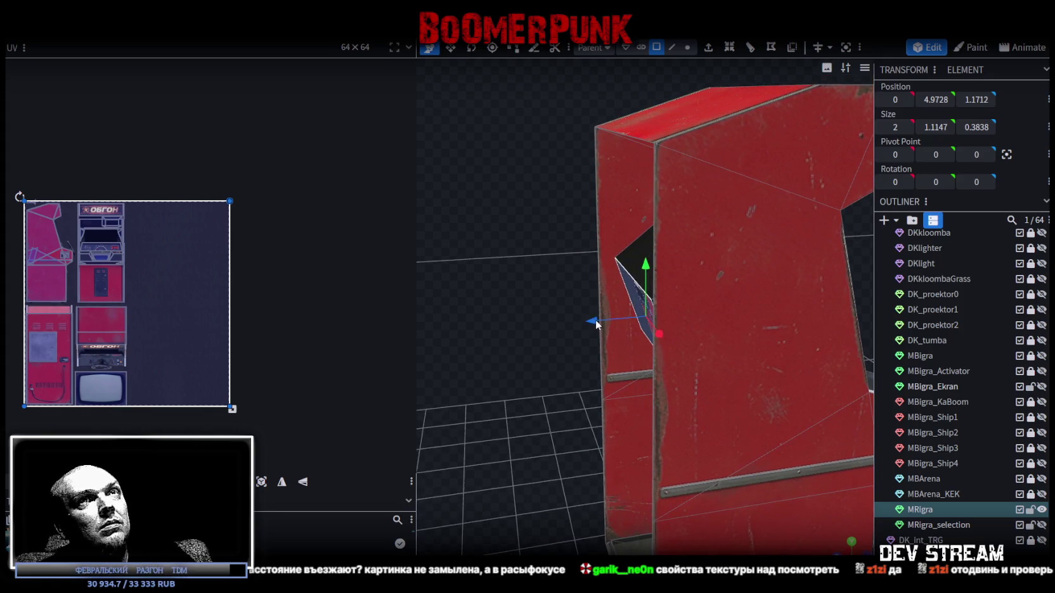
pyautogui.moveTo(596, 324); pyautogui.dragTo(589, 323)
pyautogui.click(978, 100)
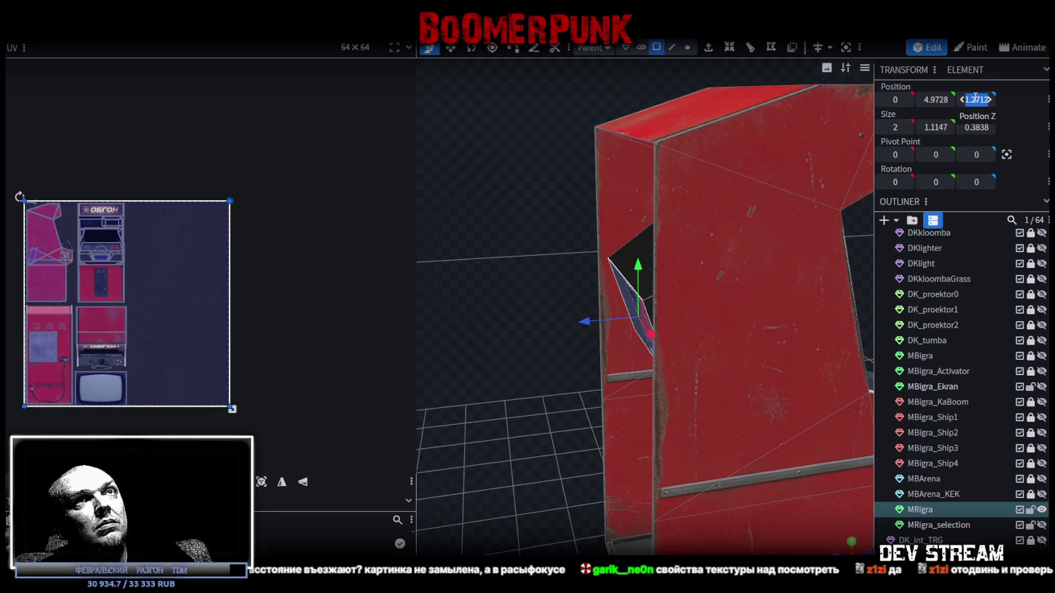
pyautogui.write('2')
pyautogui.press('Return')
# Adjust the screen panel's depth to 1.5, then 1.45, and lower it slightly
pyautogui.moveTo(697, 227); pyautogui.dragTo(563, 183)
pyautogui.moveTo(533, 295)
pyautogui.mouseDown()
pyautogui.moveTo(561, 299)
pyautogui.moveTo(553, 214)
pyautogui.mouseUp()
pyautogui.moveTo(556, 325)
pyautogui.mouseDown()
pyautogui.moveTo(539, 328)
pyautogui.moveTo(634, 304)
pyautogui.moveTo(727, 244)
pyautogui.moveTo(700, 227)
pyautogui.moveTo(698, 214)
pyautogui.moveTo(404, 341)
pyautogui.moveTo(840, 215)
pyautogui.moveTo(945, 219)
pyautogui.moveTo(999, 192)
pyautogui.moveTo(1015, 210)
pyautogui.moveTo(711, 199)
pyautogui.mouseUp()
pyautogui.moveTo(687, 233); pyautogui.dragTo(688, 239)
pyautogui.moveTo(841, 252)
pyautogui.mouseDown()
pyautogui.moveTo(713, 285)
pyautogui.moveTo(793, 292)
pyautogui.mouseUp()
# Split the screen faces into their own mesh named MRigra_Ekran
pyautogui.rightClick(658, 309)
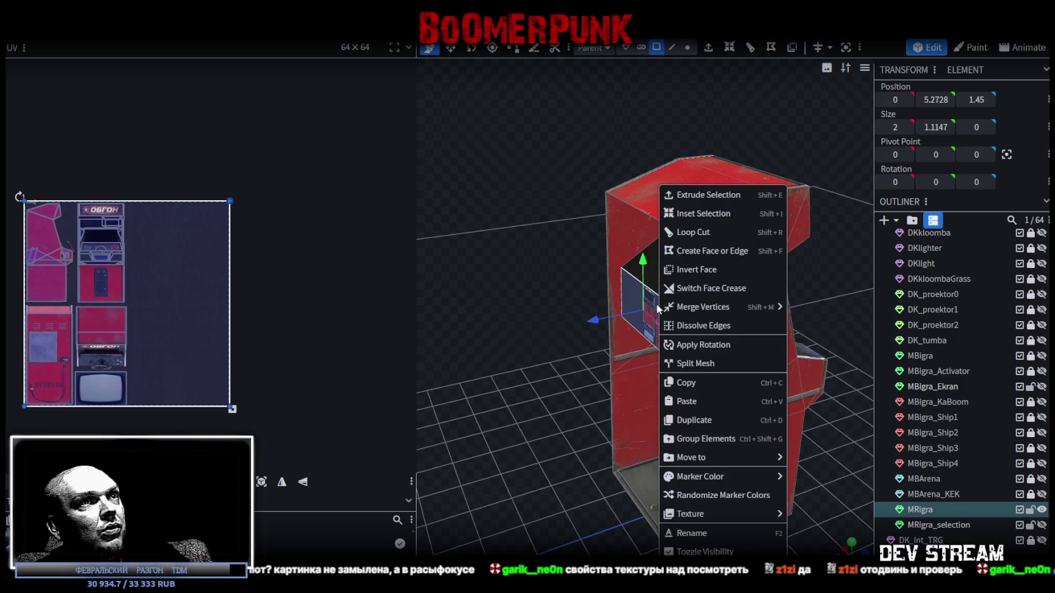
pyautogui.click(694, 364)
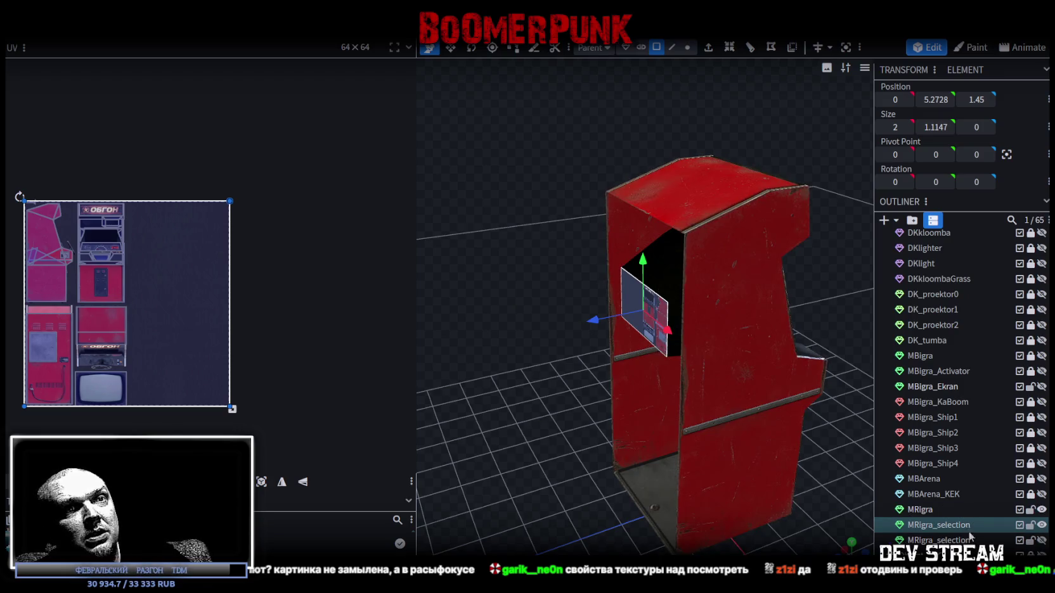
pyautogui.doubleClick(951, 526)
pyautogui.write('MRigra_Ekran')
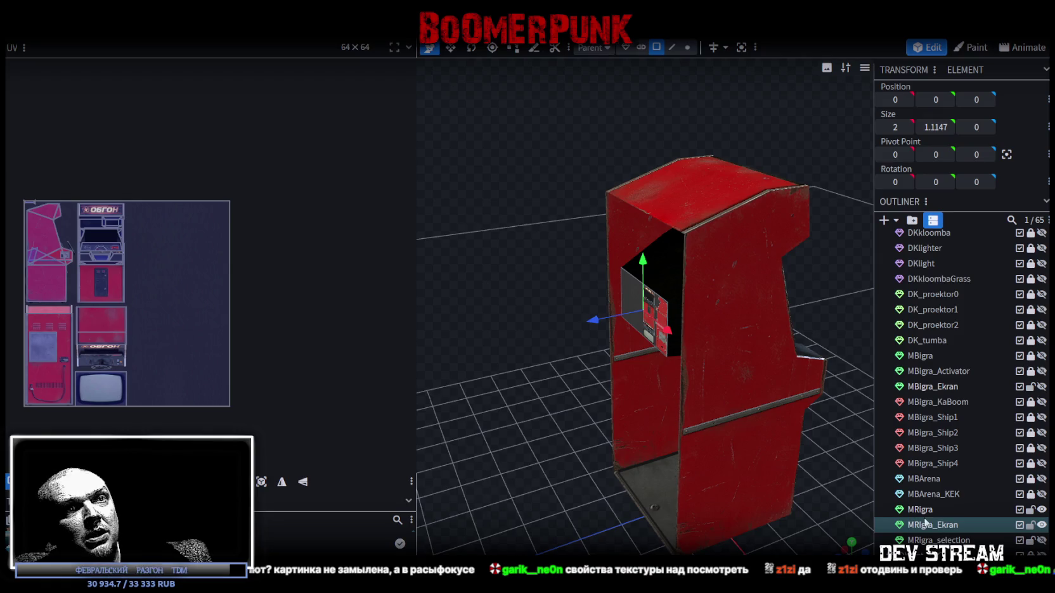
# Merge the leftover MRigra_selection piece into the cabinet and move its vertices vertically
pyautogui.click(920, 510)
pyautogui.keyDown('ctrl'); pyautogui.click(936, 540); pyautogui.keyUp('ctrl')
pyautogui.rightClick(936, 540)
pyautogui.click(860, 330)
pyautogui.scroll(-3, 858, 332)
pyautogui.click(688, 47)
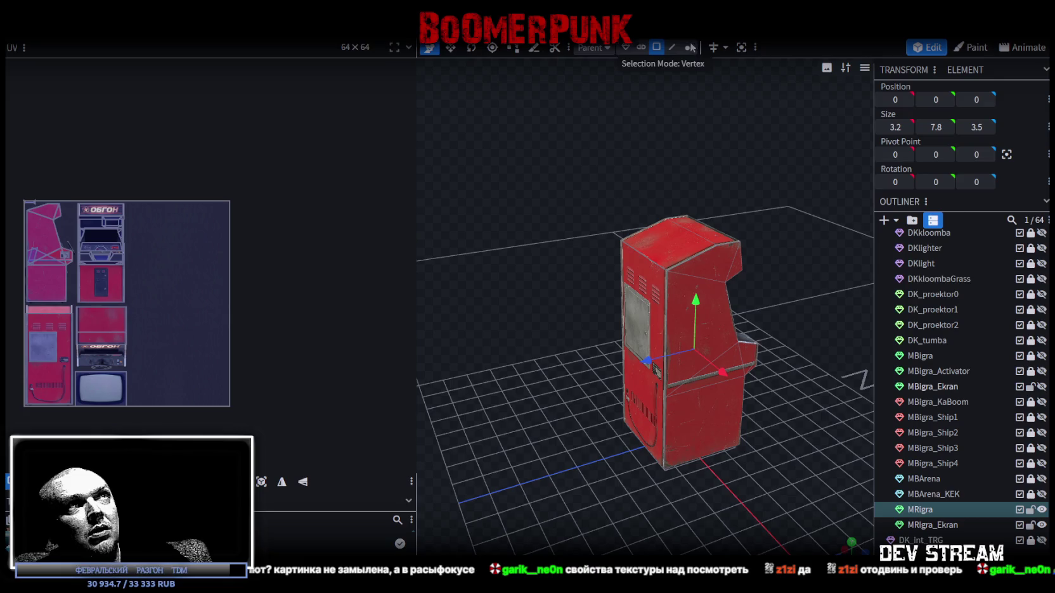
pyautogui.moveTo(698, 303); pyautogui.dragTo(696, 218)
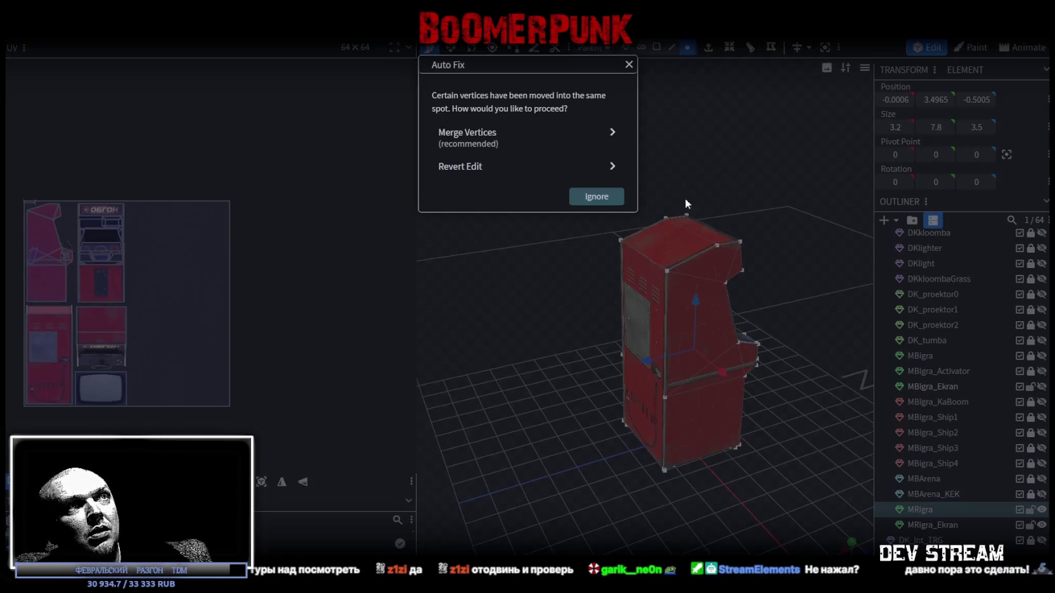
# Merge the overlapping vertices, save the project, and export FBX replacing the existing Build08.fbx
pyautogui.click(511, 140)
pyautogui.hotkey('ctrl', 's')
pyautogui.click(95, 29)
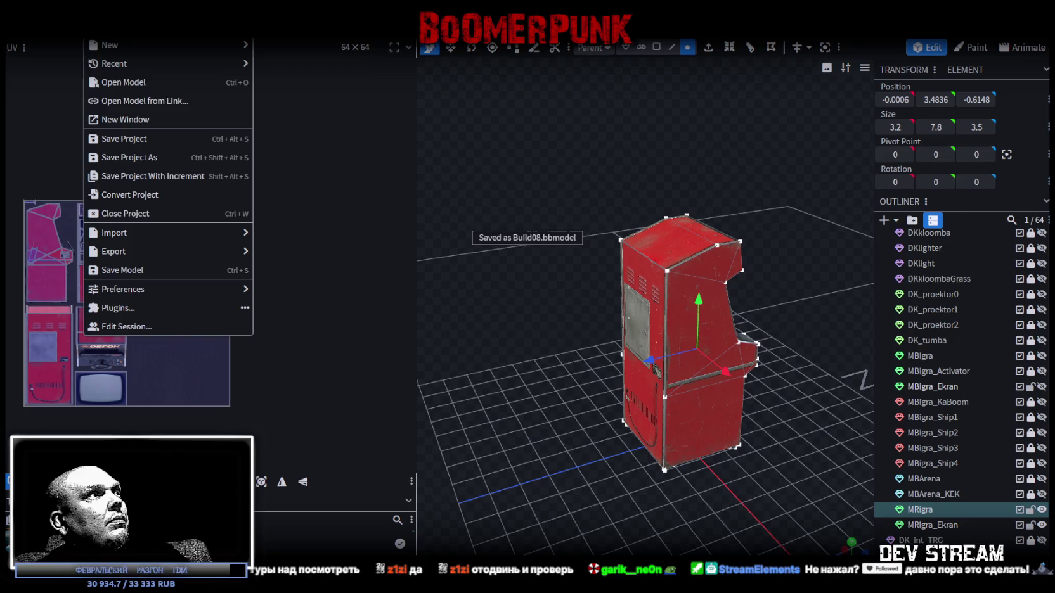
pyautogui.moveTo(191, 250)
pyautogui.click(366, 288)
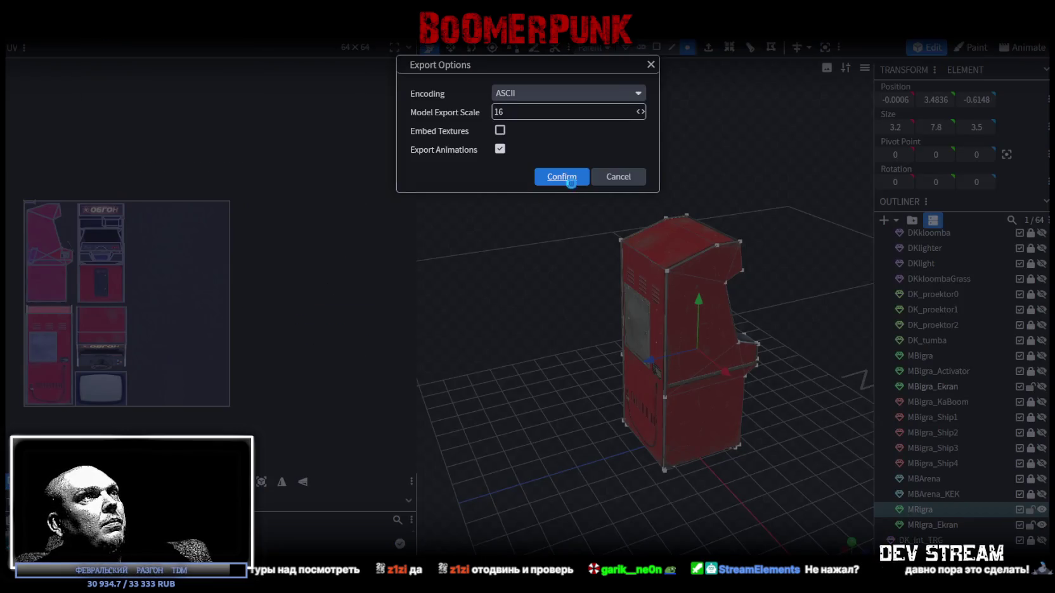
pyautogui.click(571, 177)
pyautogui.click(786, 494)
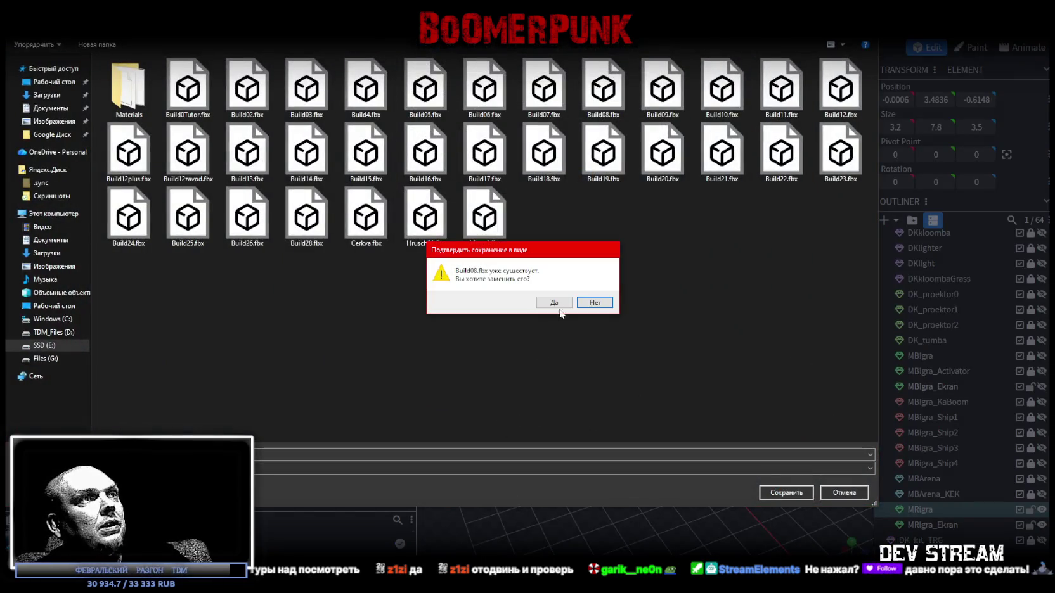
pyautogui.click(555, 303)
pyautogui.hotkey('alt', 'Tab')
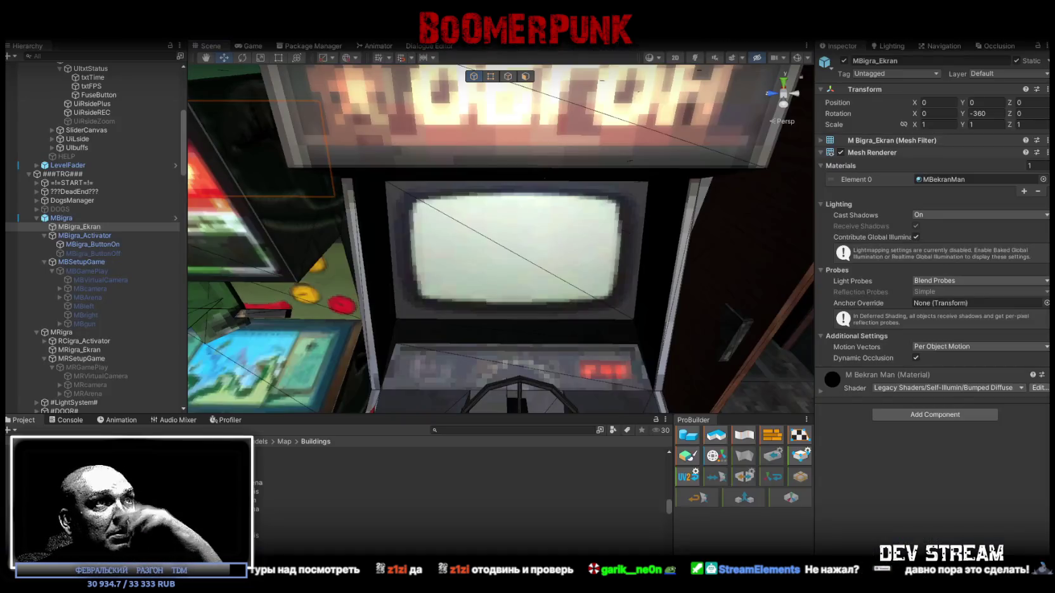
# Orbit the Scene view down onto the red ОБГОН cabinet, then use the cabinet in-game with E
pyautogui.moveTo(515, 96)
pyautogui.mouseDown()
pyautogui.moveTo(646, 169)
pyautogui.moveTo(666, 171)
pyautogui.moveTo(647, 136)
pyautogui.moveTo(688, 122)
pyautogui.moveTo(535, 123)
pyautogui.moveTo(519, 157)
pyautogui.mouseUp()
pyautogui.moveTo(609, 328)
pyautogui.mouseDown()
pyautogui.moveTo(501, 288)
pyautogui.moveTo(521, 271)
pyautogui.moveTo(333, 233)
pyautogui.moveTo(387, 236)
pyautogui.mouseUp()
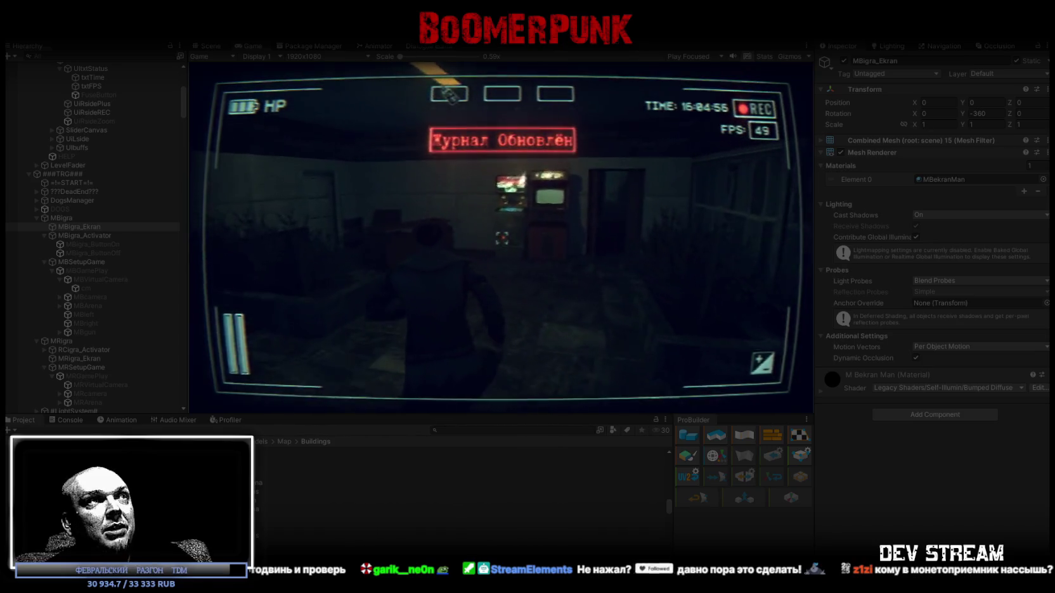
pyautogui.press('e')
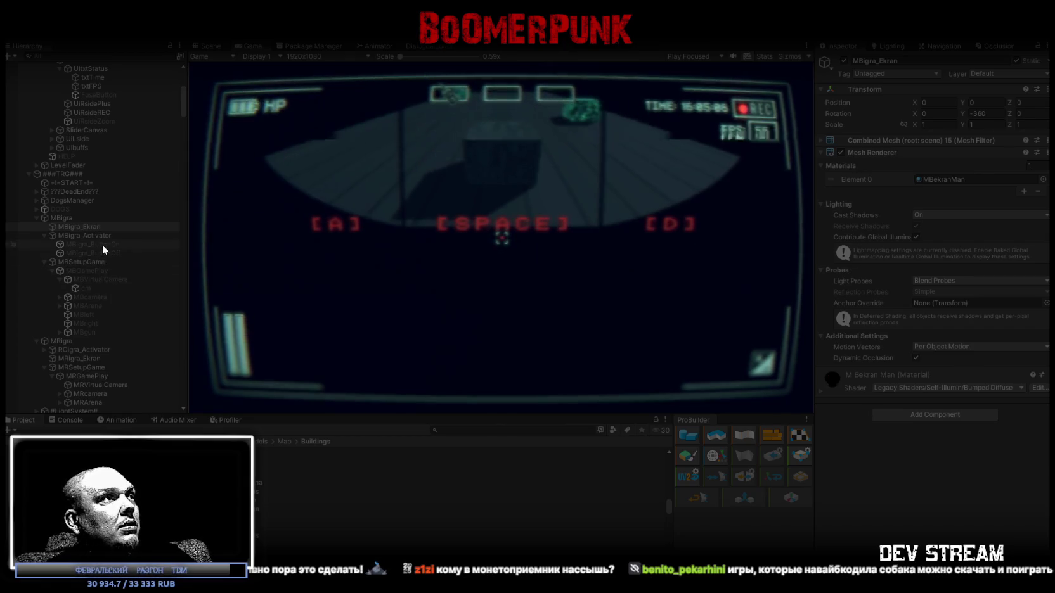
# Collapse MBVirtualCamera's children and select MBGamePlay to view its audio settings
pyautogui.click(95, 268)
pyautogui.click(59, 279)
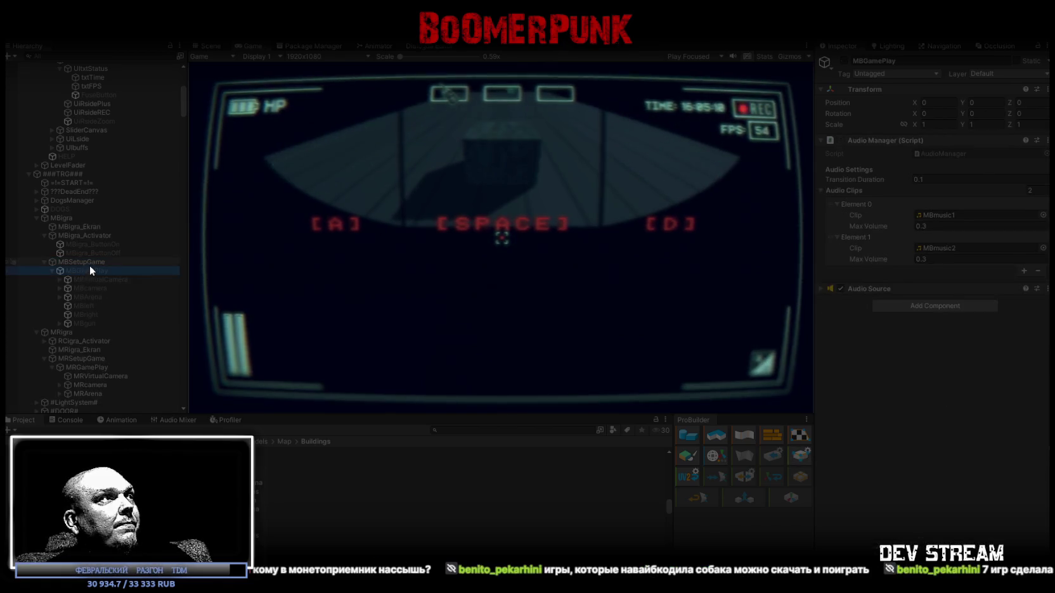
pyautogui.scroll(-5, 100, 264)
# Select MRVirtualCamera under MRGamePlay and set its Position Y to 51.8
pyautogui.click(128, 236)
pyautogui.click(110, 246)
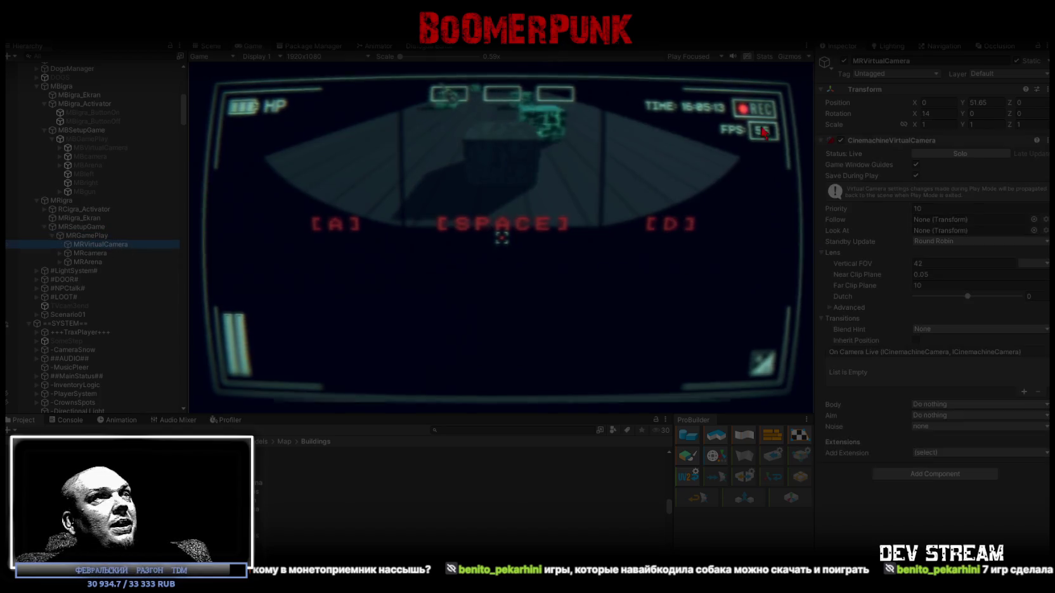
pyautogui.click(982, 102)
pyautogui.write('52')
pyautogui.press('Escape')
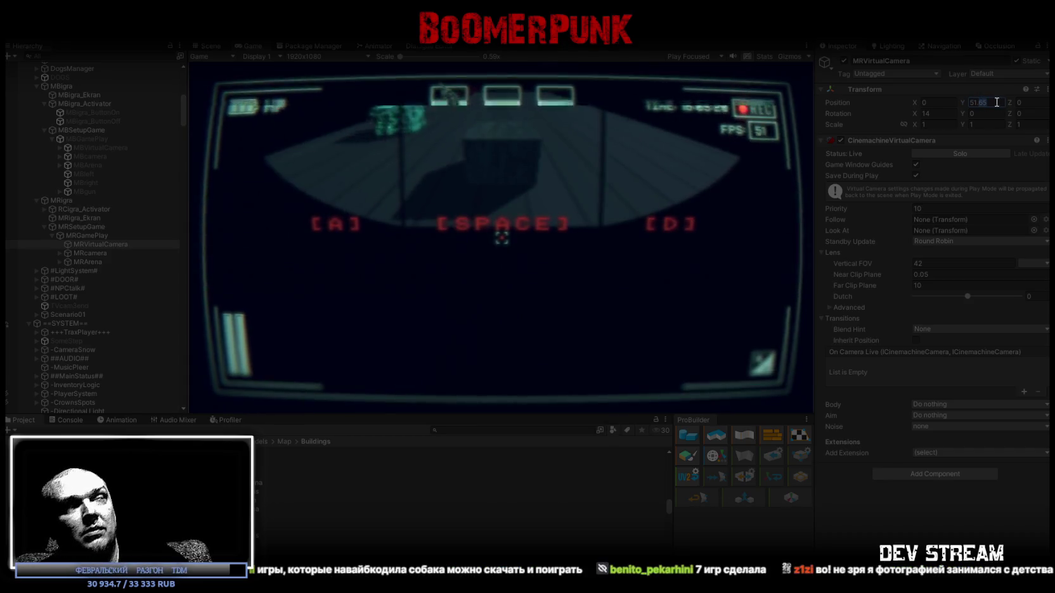
pyautogui.write('51.8')
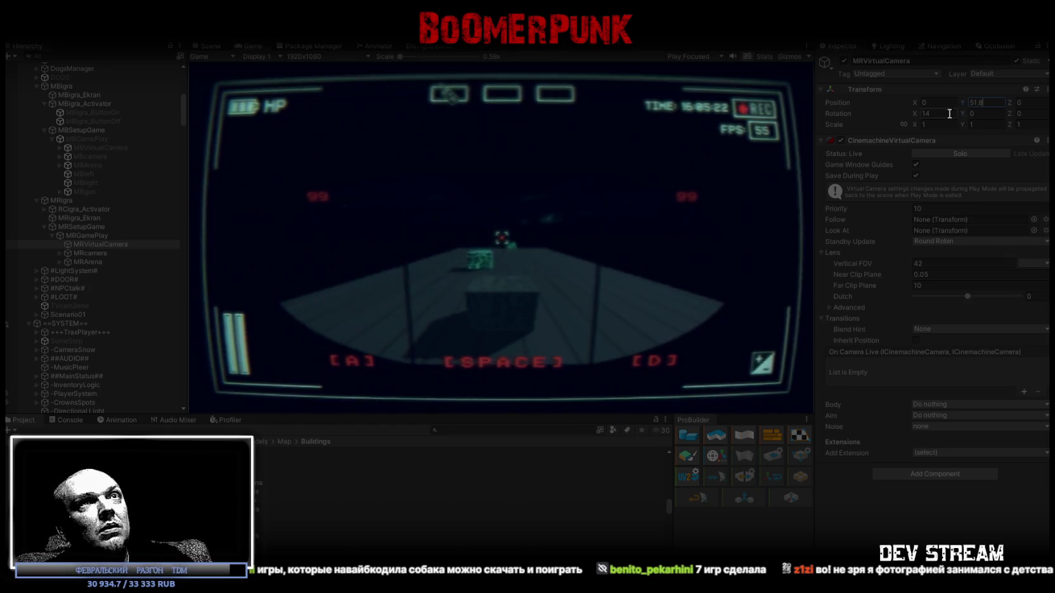
# Tilt the camera to Rotation X 17.5 and narrow its vertical FOV to 30
pyautogui.moveTo(913, 113)
pyautogui.mouseDown()
pyautogui.moveTo(884, 116)
pyautogui.moveTo(996, 134)
pyautogui.moveTo(982, 131)
pyautogui.mouseUp()
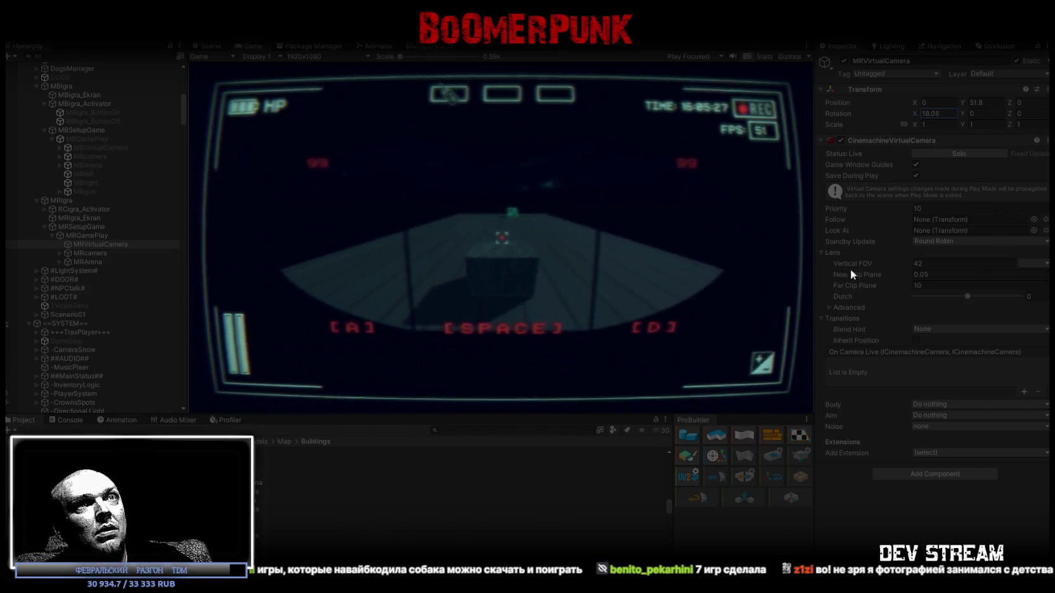
pyautogui.moveTo(864, 265); pyautogui.dragTo(806, 265)
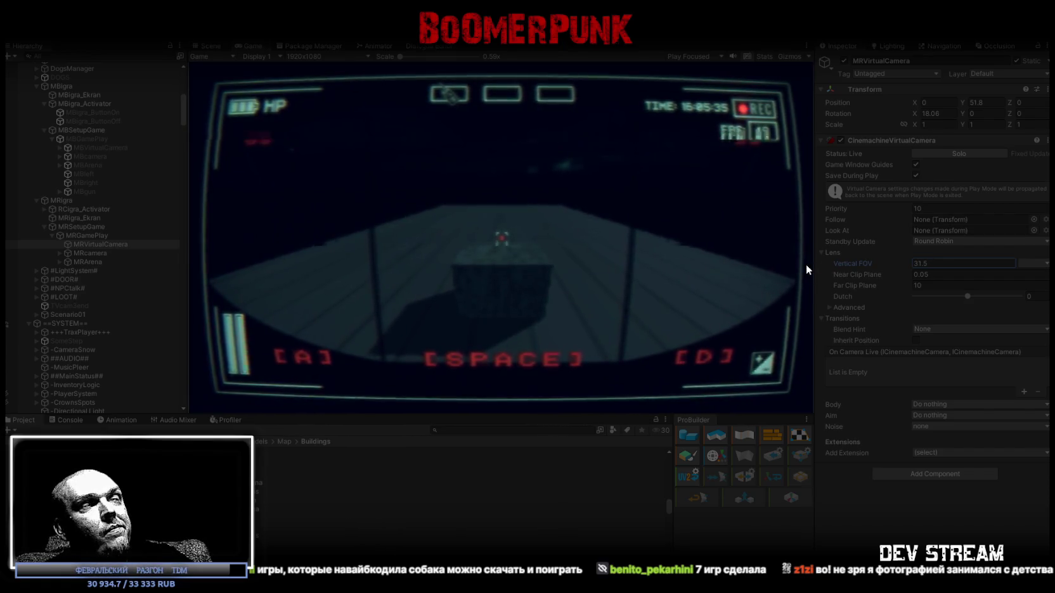
pyautogui.moveTo(913, 112); pyautogui.dragTo(907, 111)
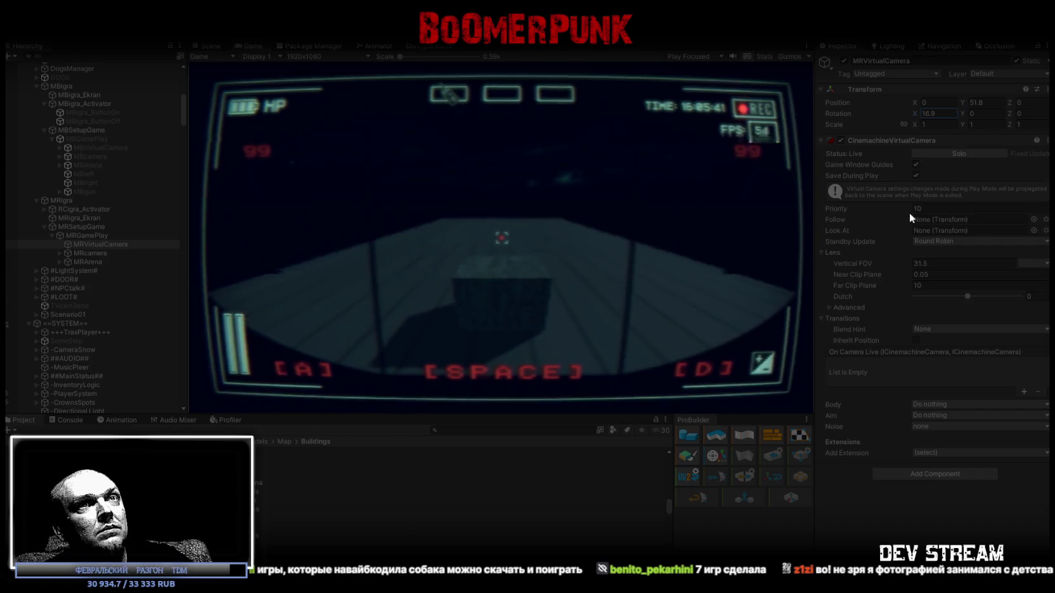
pyautogui.click(918, 263)
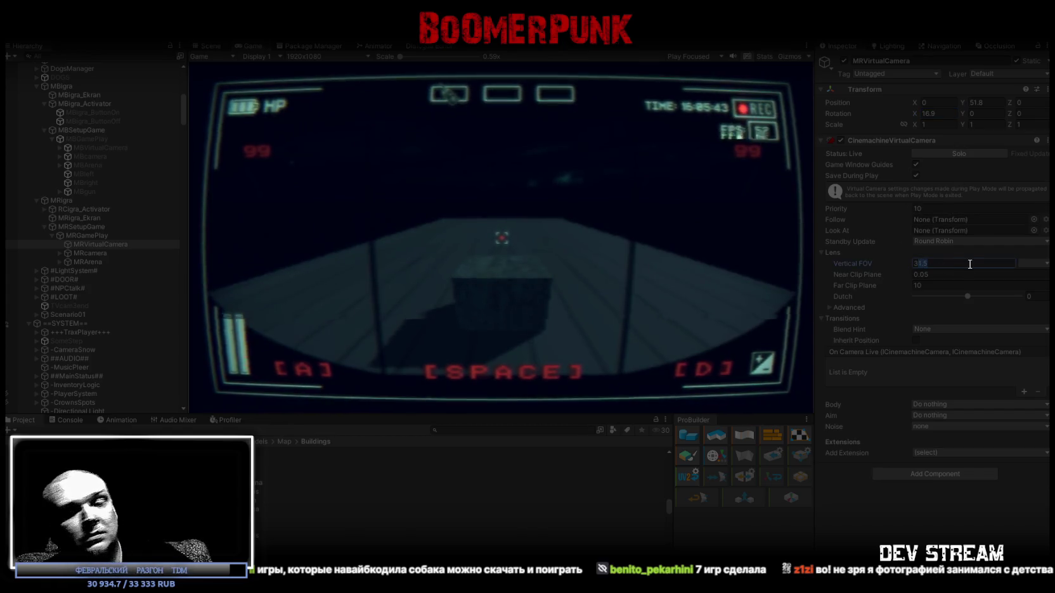
pyautogui.write('30')
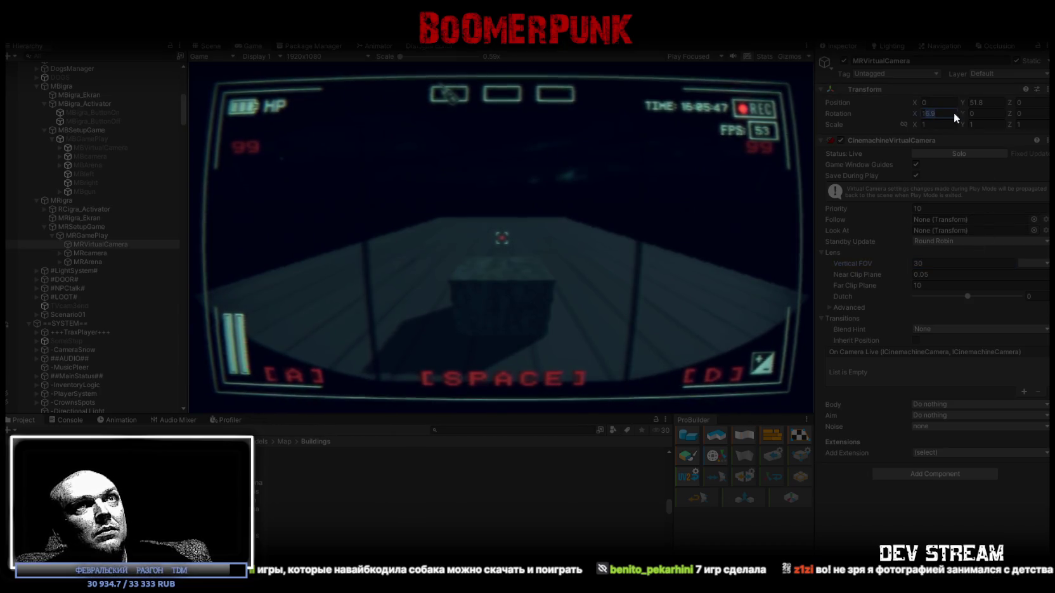
pyautogui.write('16')
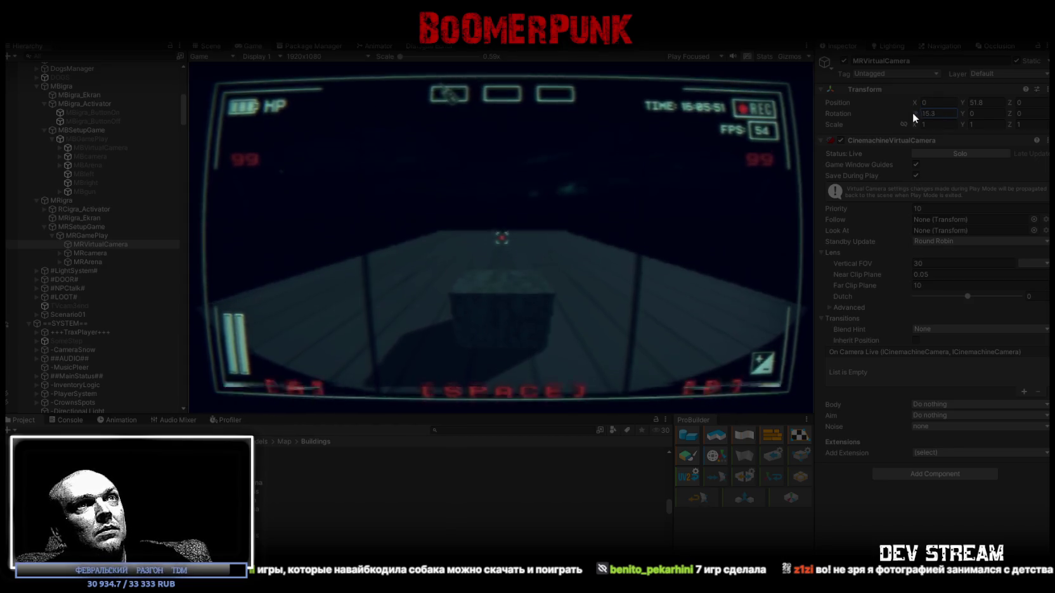
pyautogui.write('.6')
pyautogui.moveTo(912, 113); pyautogui.dragTo(917, 118)
pyautogui.write('17')
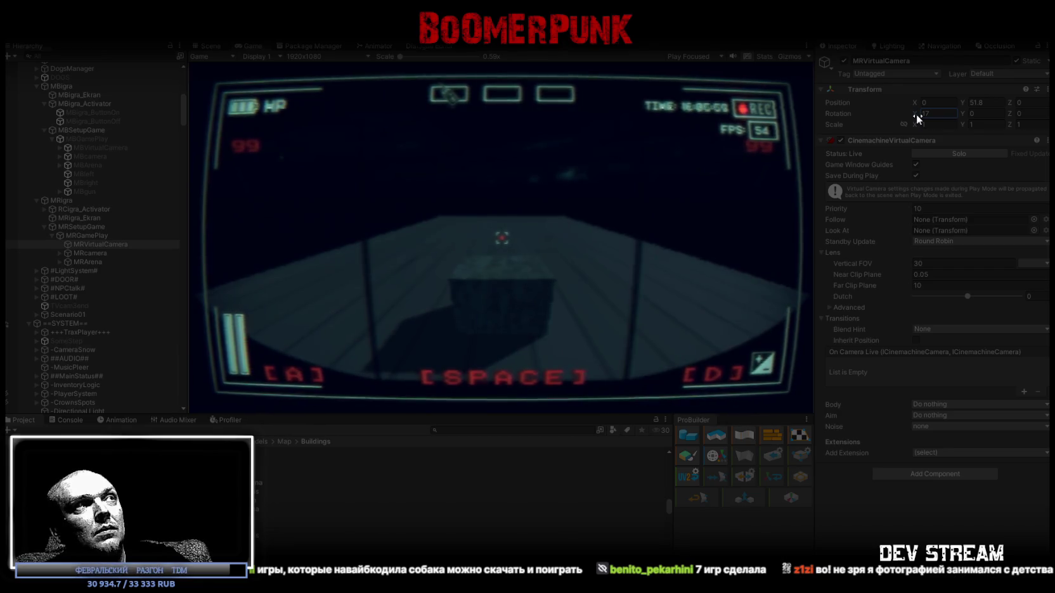
pyautogui.moveTo(917, 115); pyautogui.dragTo(920, 115)
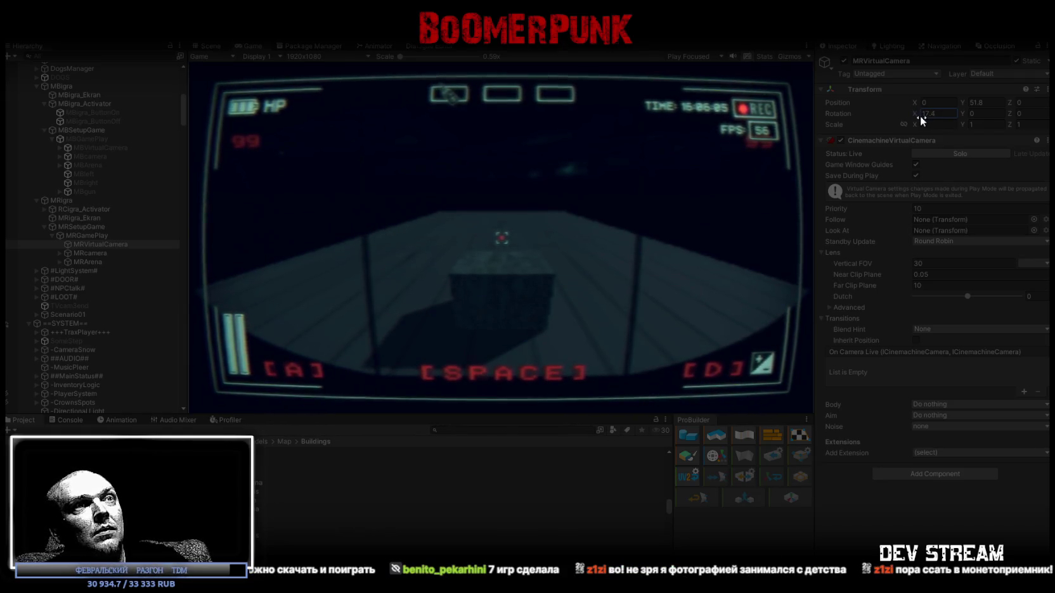
pyautogui.write('17.')
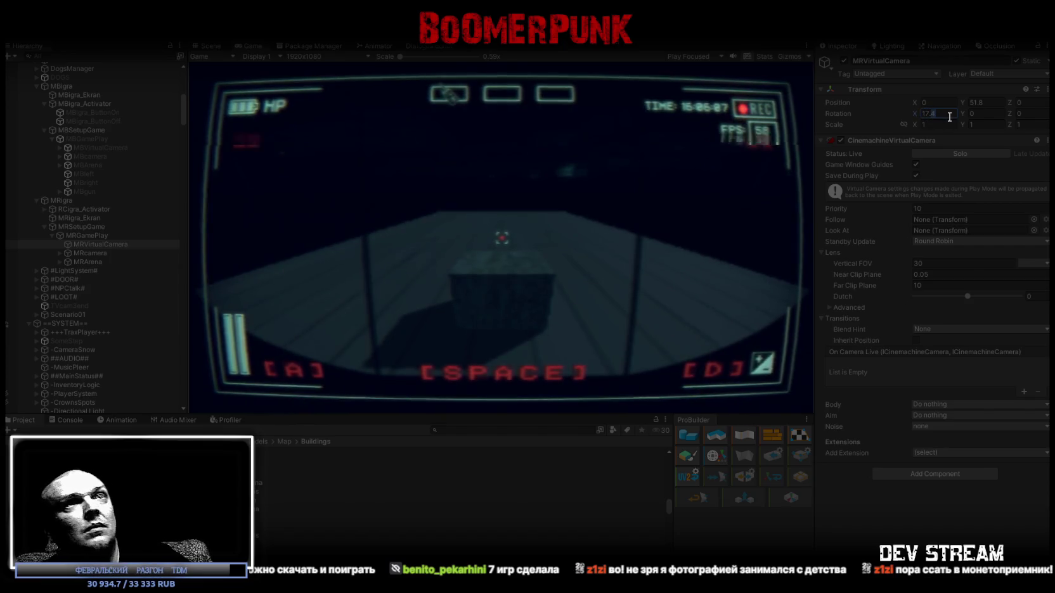
pyautogui.write('5')
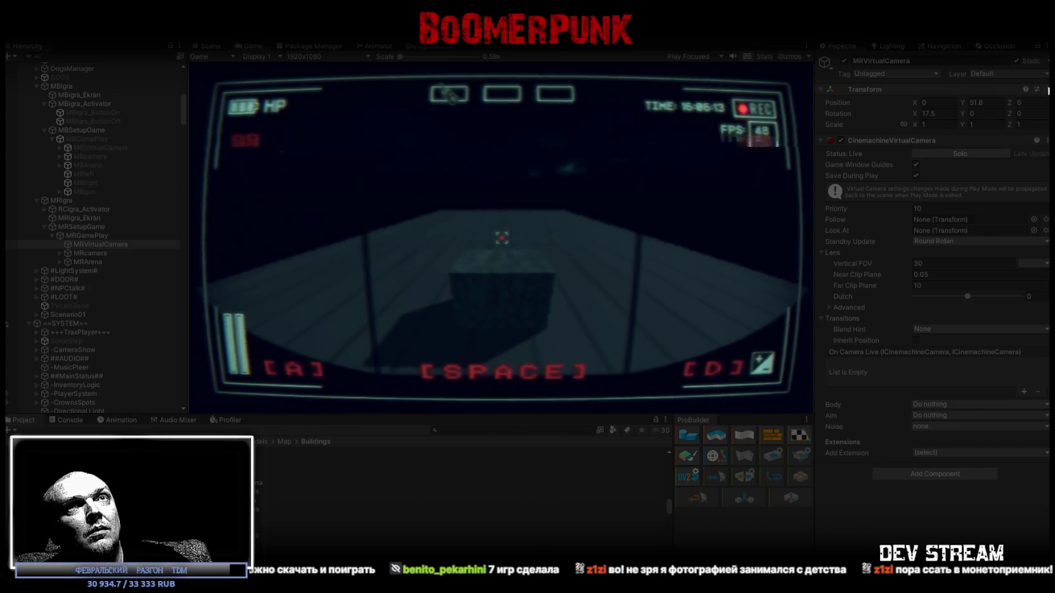
# Keep the tuned camera values after play with the component's Save Now option
pyautogui.click(1048, 90)
pyautogui.click(961, 169)
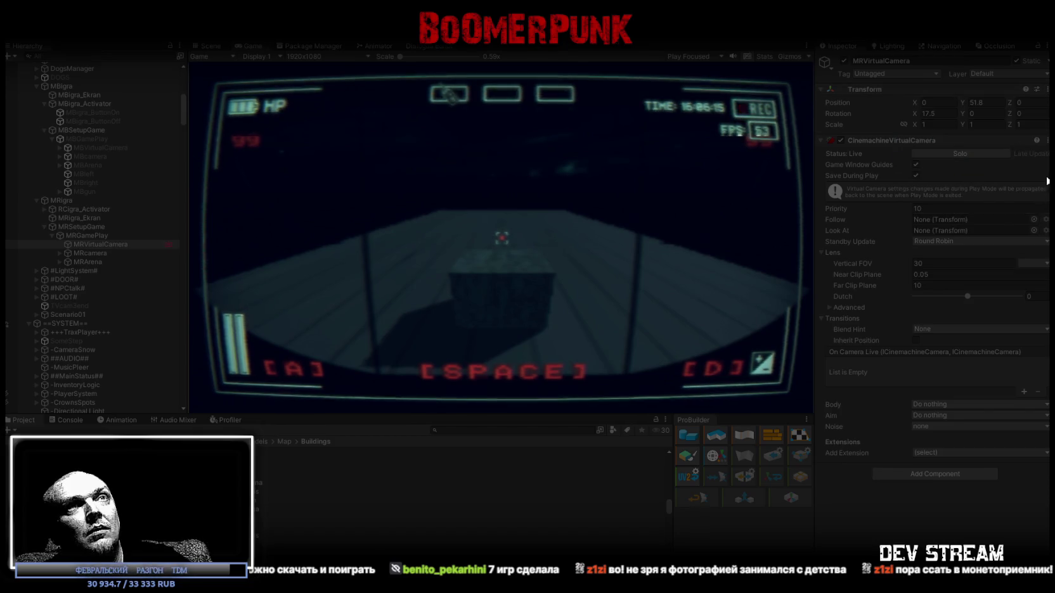
pyautogui.click(1049, 140)
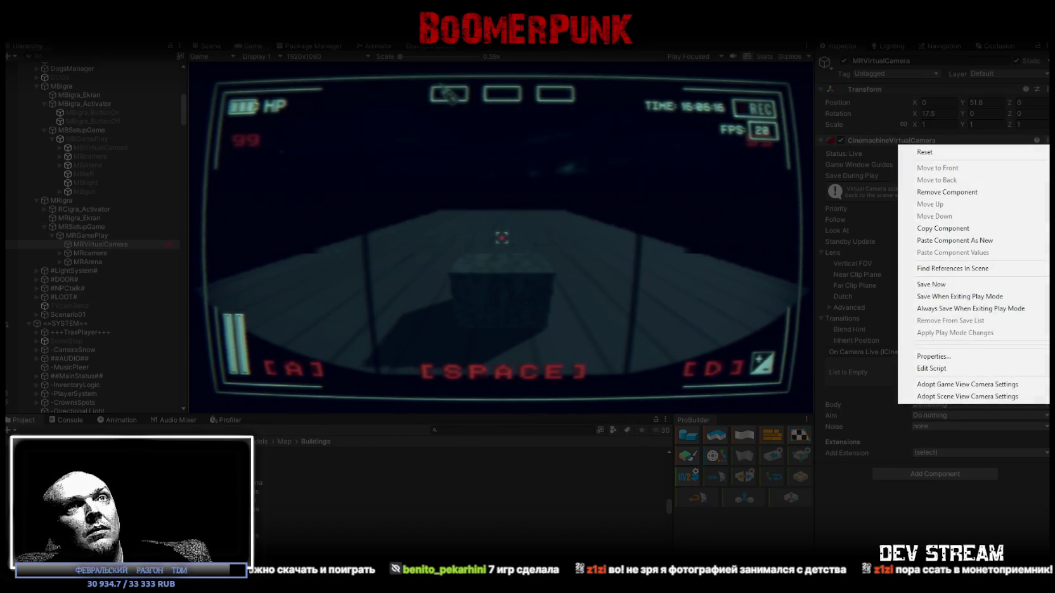
pyautogui.click(932, 285)
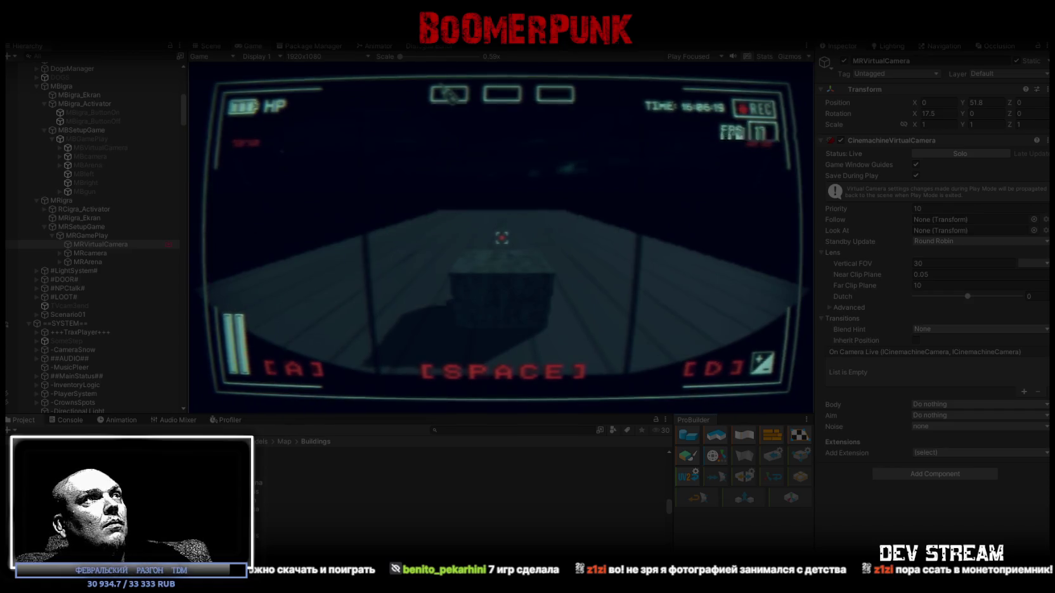
pyautogui.click(454, 103)
# Equip two items from the in-game bag into the equip slots
pyautogui.click(558, 155)
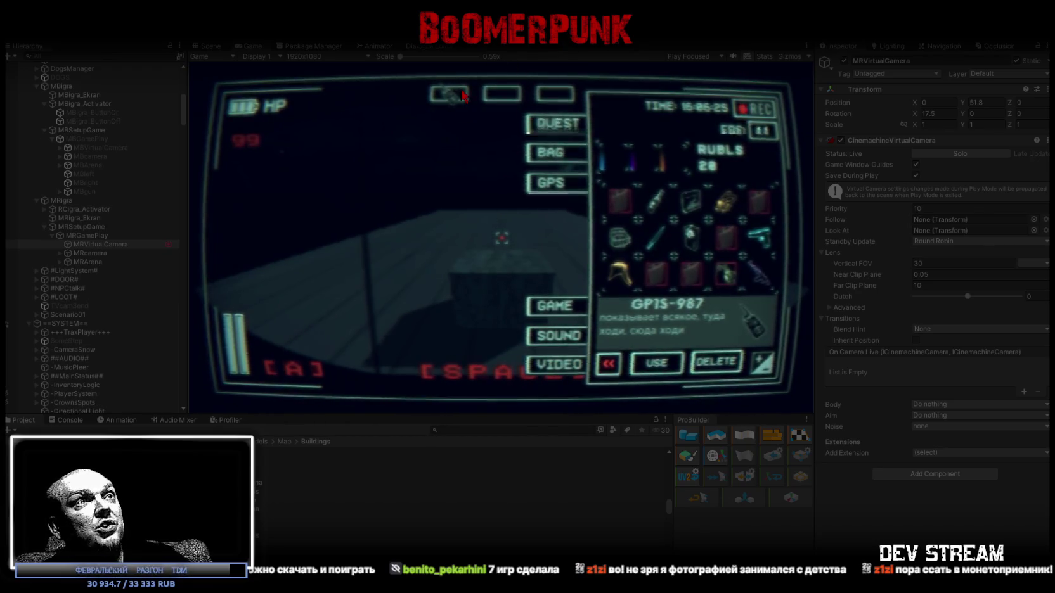
pyautogui.click(617, 263)
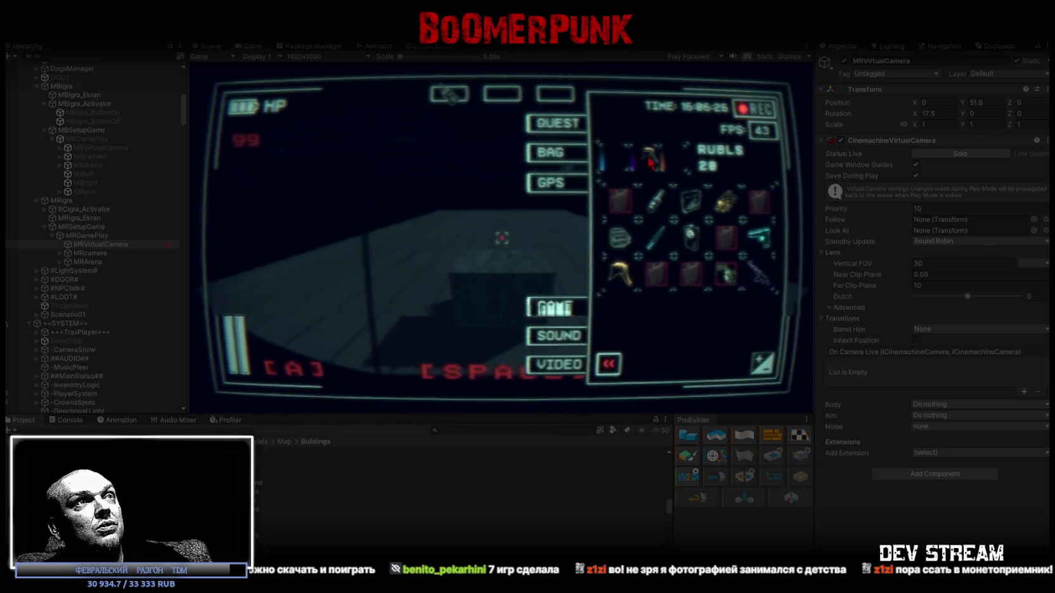
pyautogui.click(618, 228)
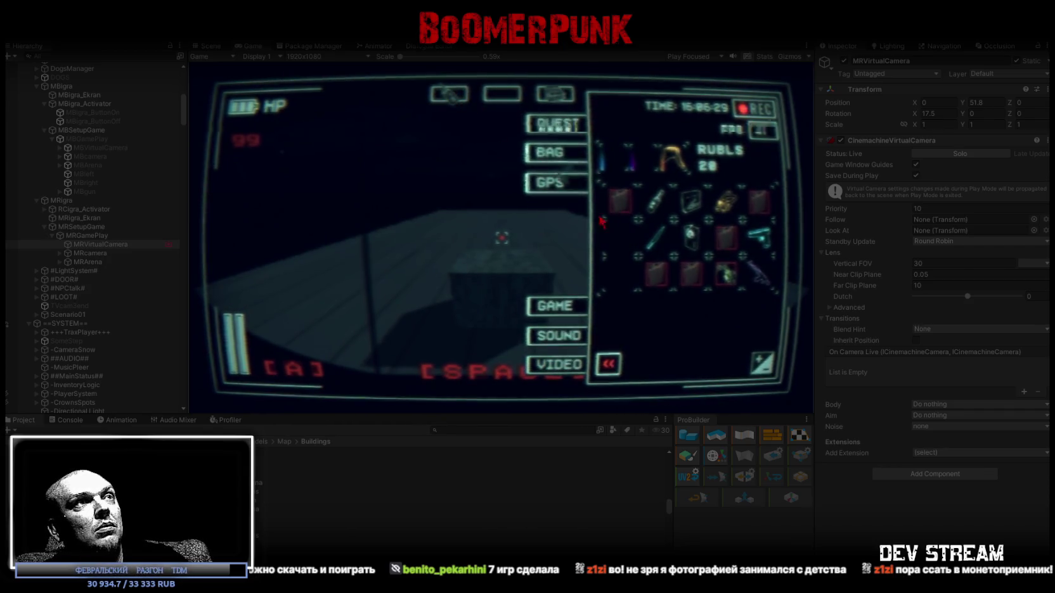
# Check the GPS map, equip the weapon from the bag, and close the inventory
pyautogui.click(554, 182)
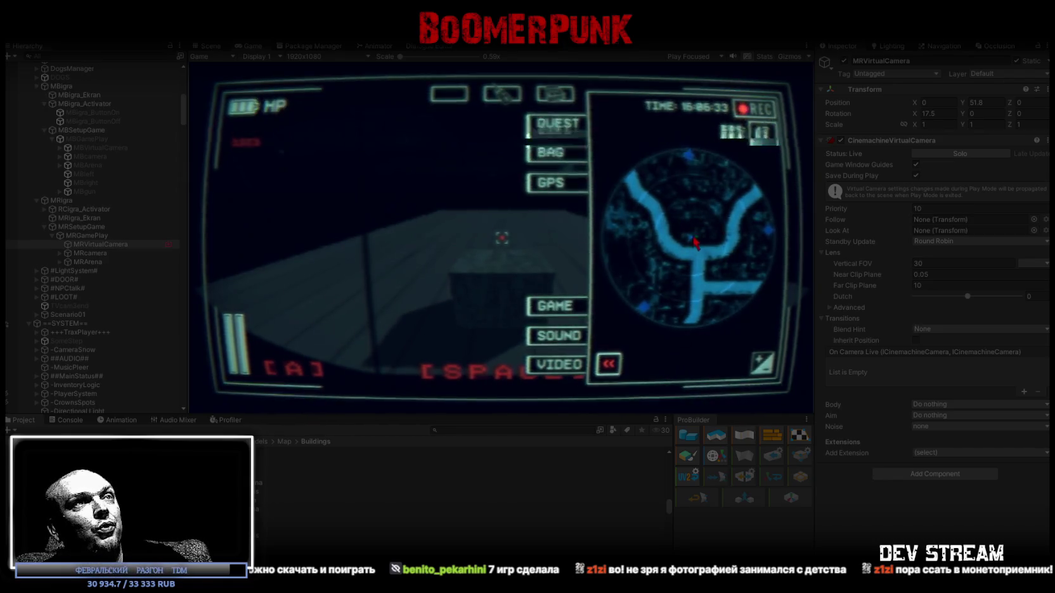
pyautogui.click(550, 155)
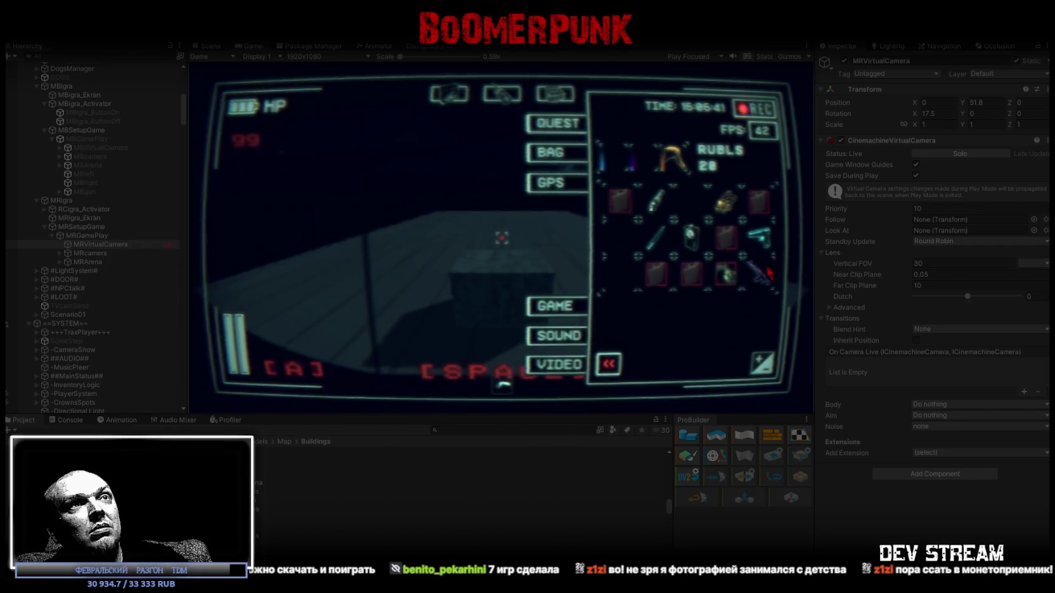
pyautogui.click(647, 166)
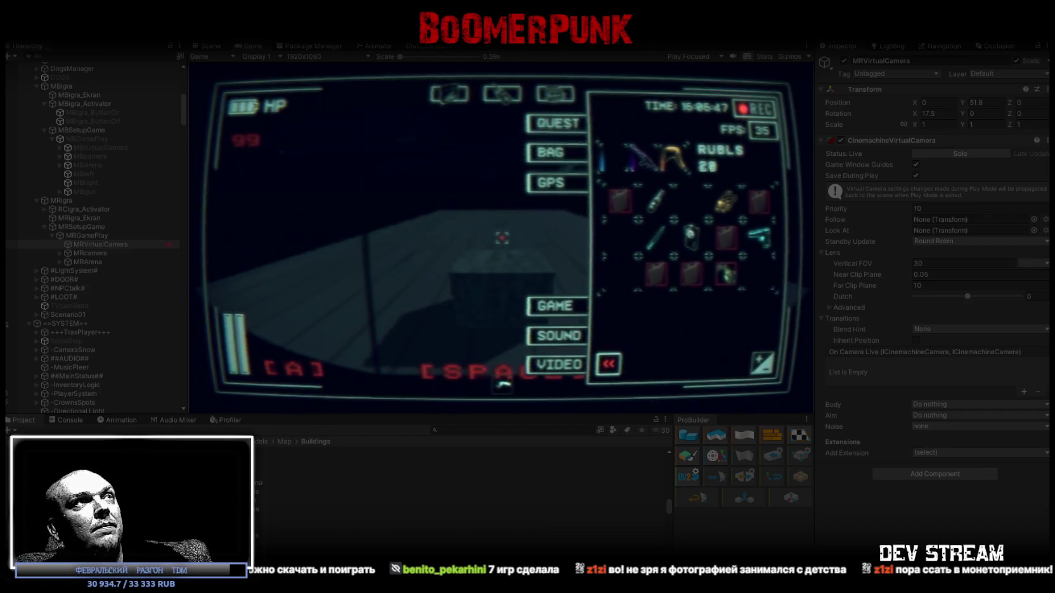
pyautogui.press('Escape')
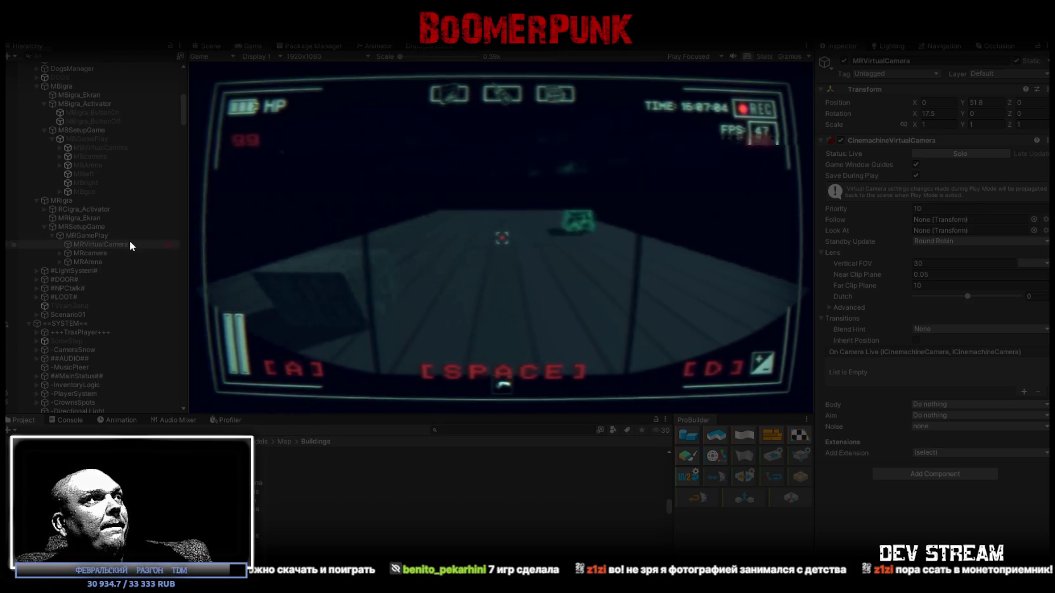
pyautogui.click(90, 235)
# Select MRSetupGame and review its Mini Race Game Controller lane and spawn settings
pyautogui.click(79, 227)
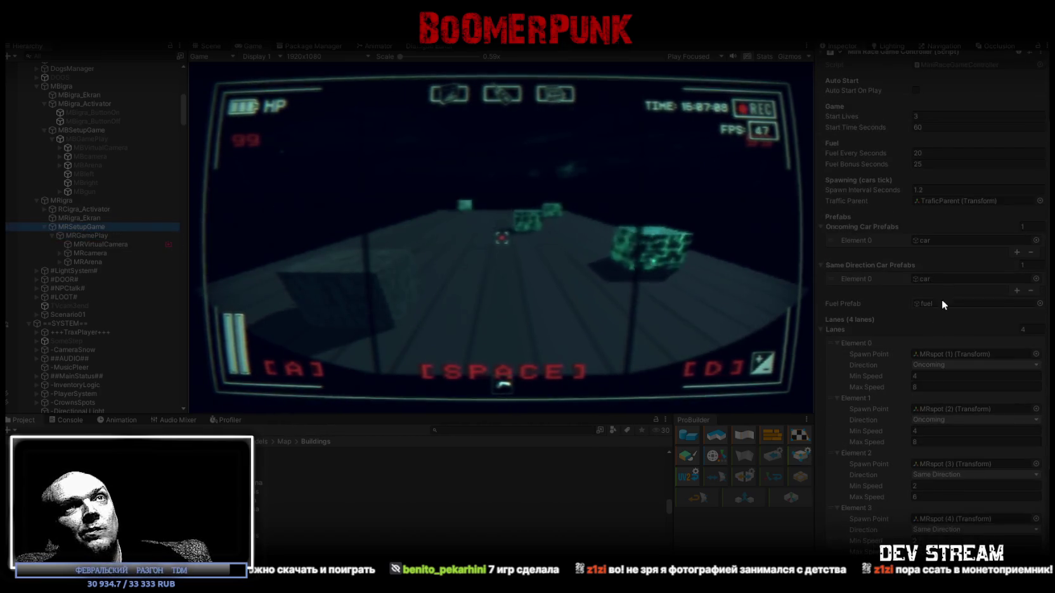
pyautogui.scroll(-4, 943, 274)
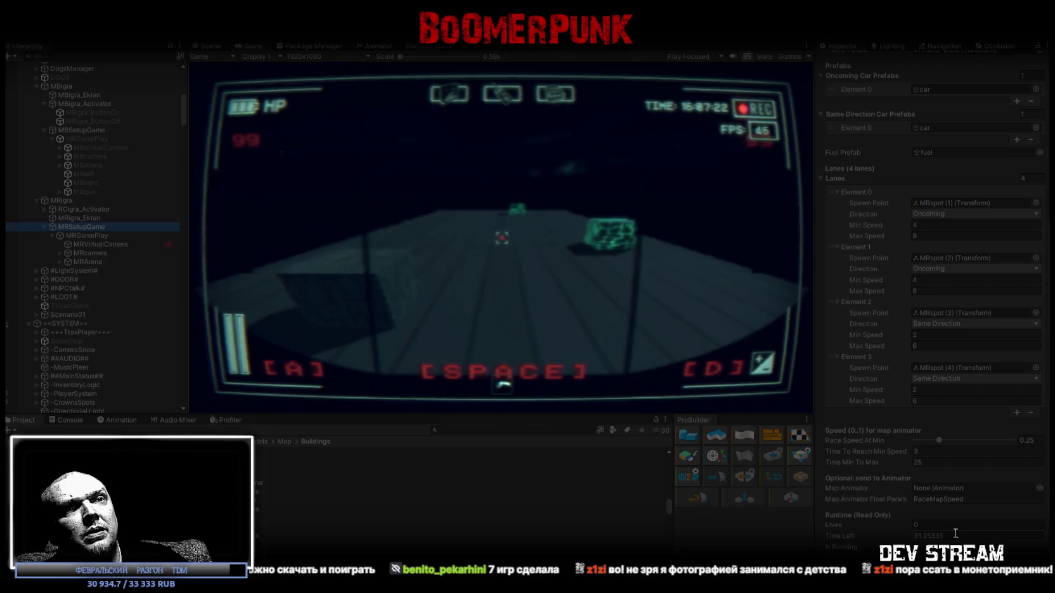
pyautogui.click(528, 269)
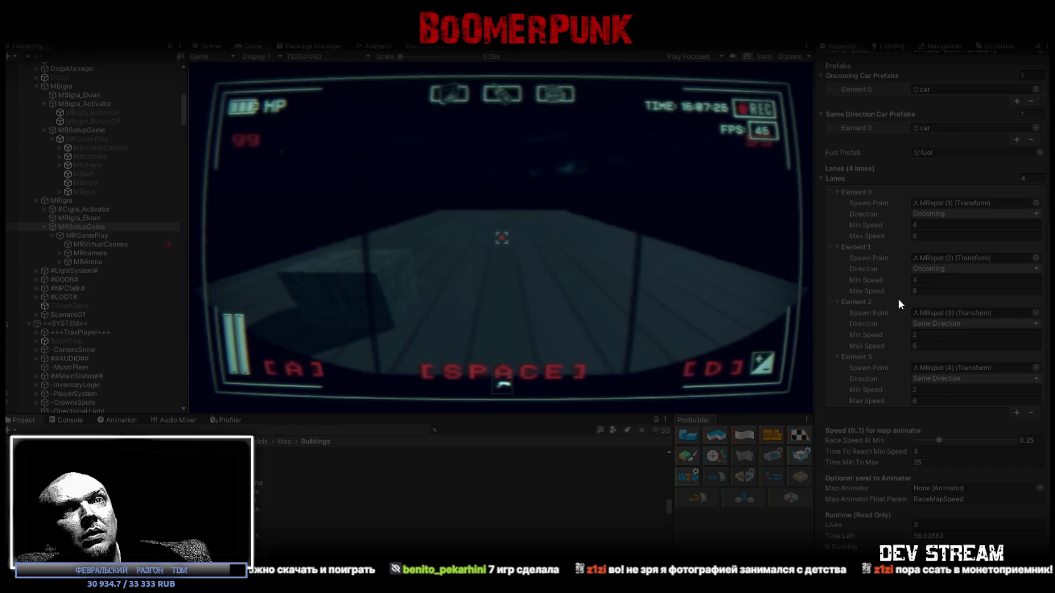
pyautogui.scroll(5, 897, 298)
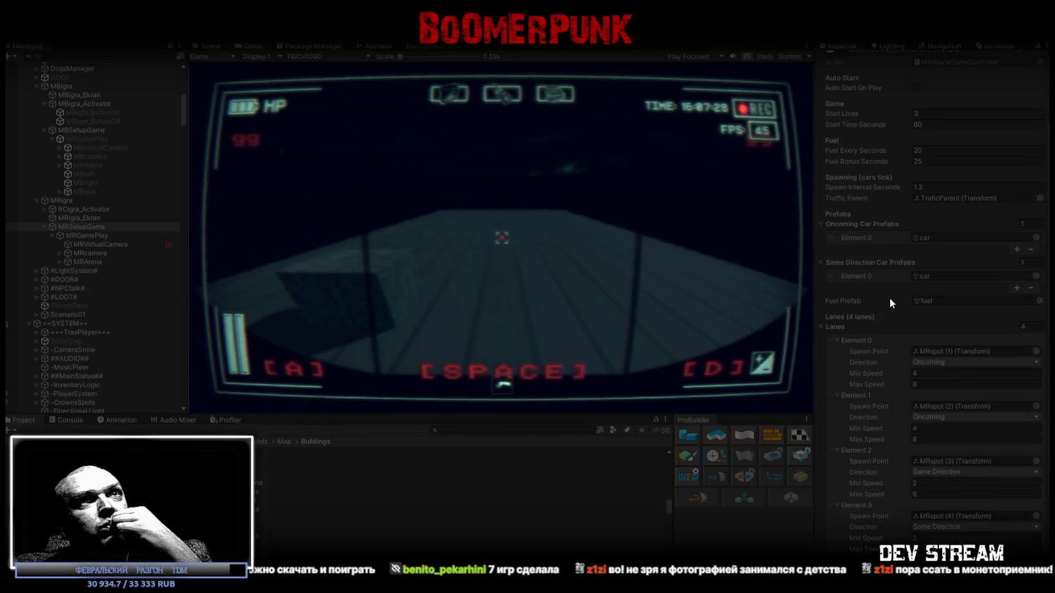
pyautogui.scroll(2, 888, 296)
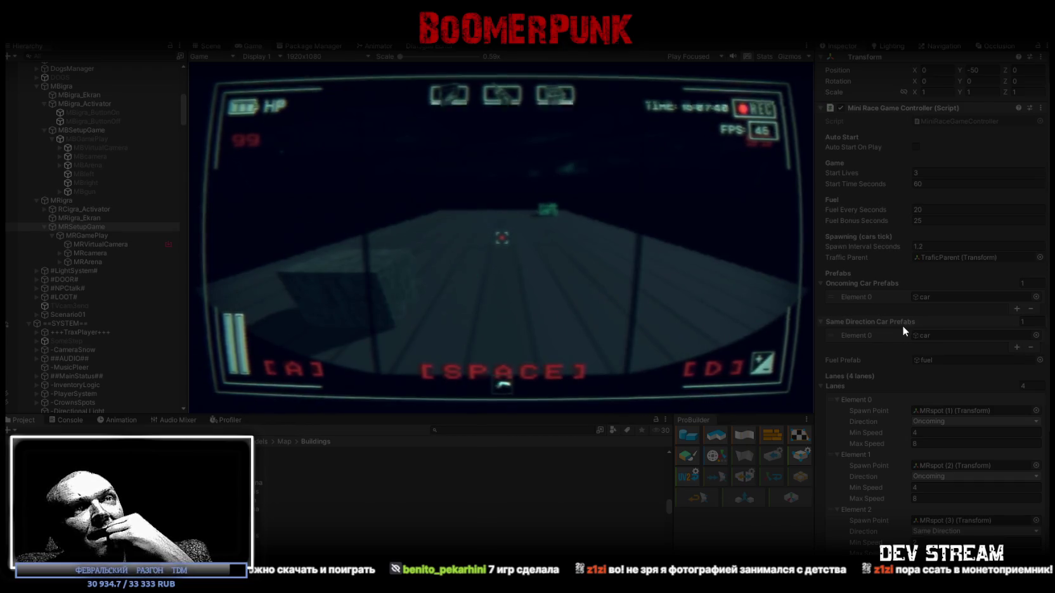
pyautogui.scroll(-2, 909, 333)
pyautogui.scroll(-2, 910, 334)
pyautogui.scroll(-3, 910, 333)
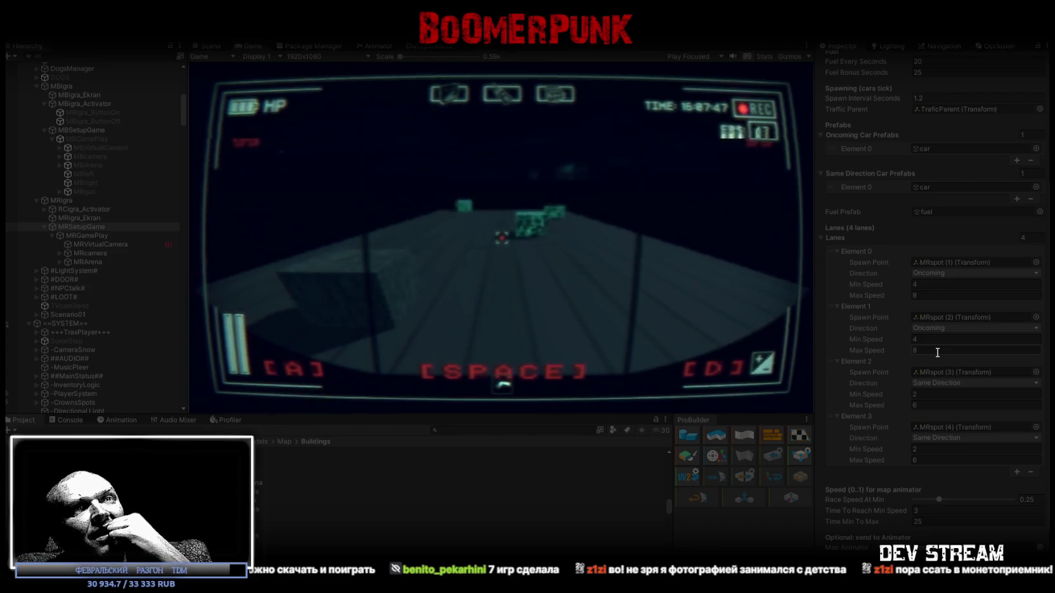
pyautogui.scroll(-1, 936, 352)
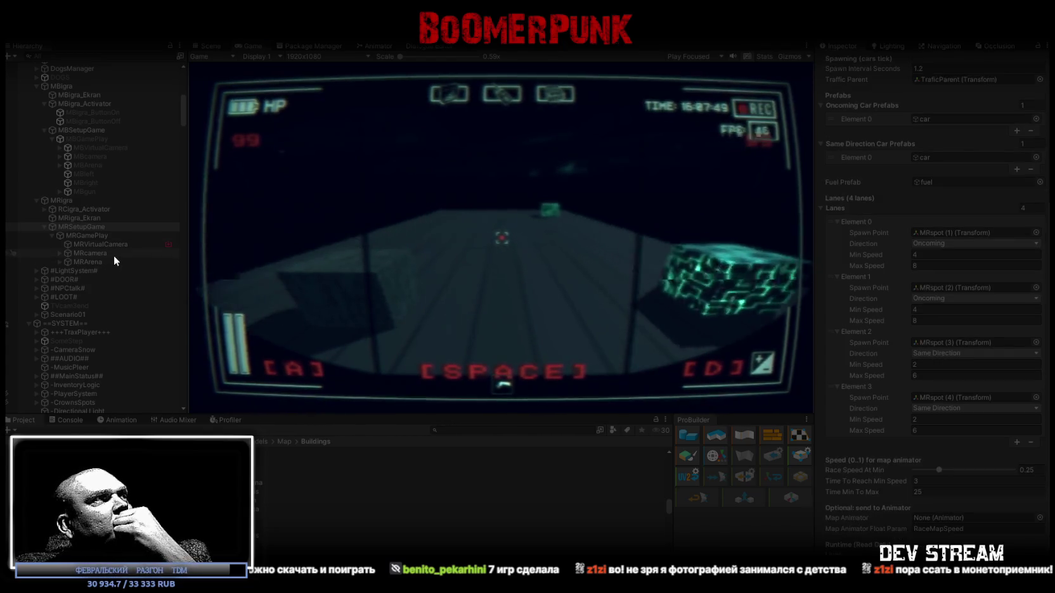
pyautogui.click(57, 253)
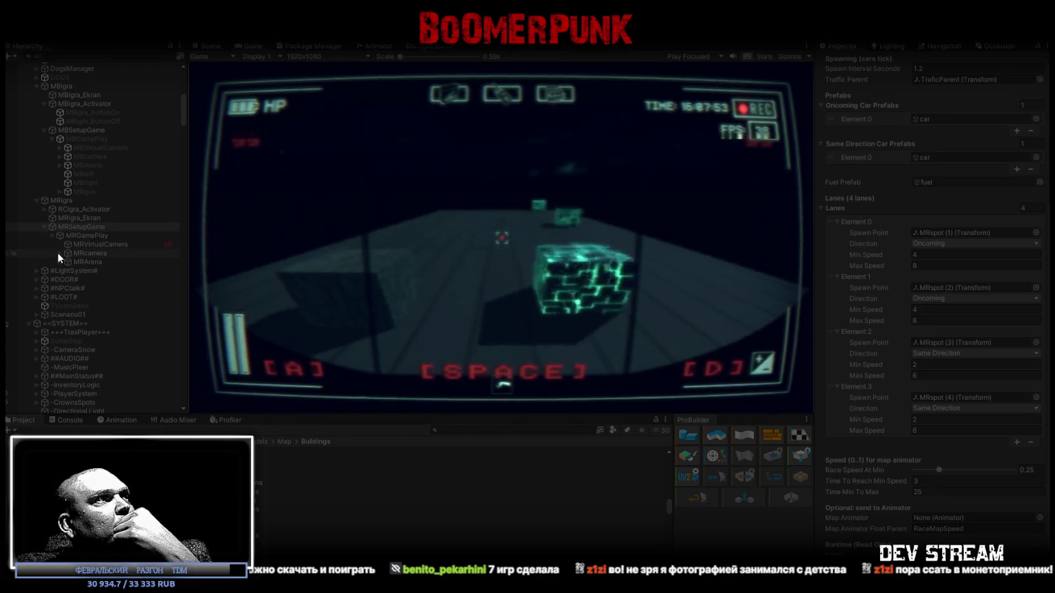
# Inspect the car and fuel objects under MRArena together, then exit Play mode
pyautogui.click(60, 261)
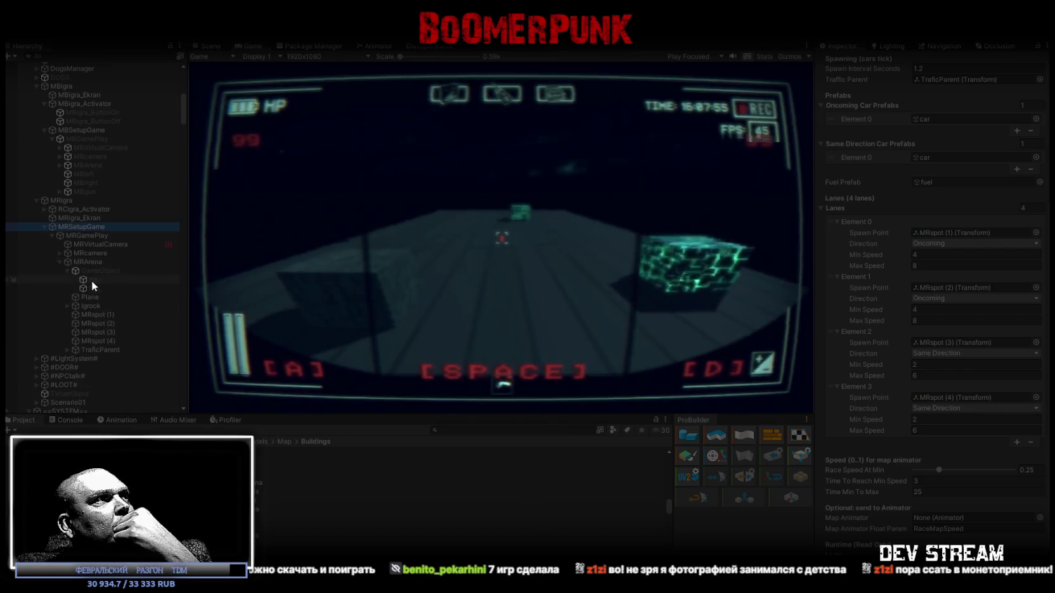
pyautogui.click(94, 281)
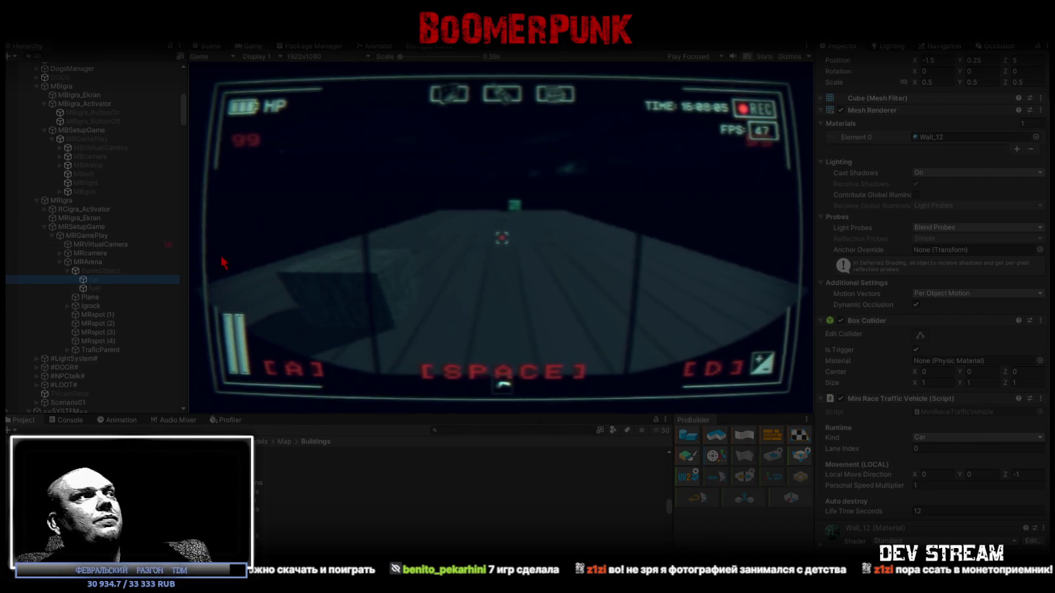
pyautogui.keyDown('shift'); pyautogui.click(94, 287); pyautogui.keyUp('shift')
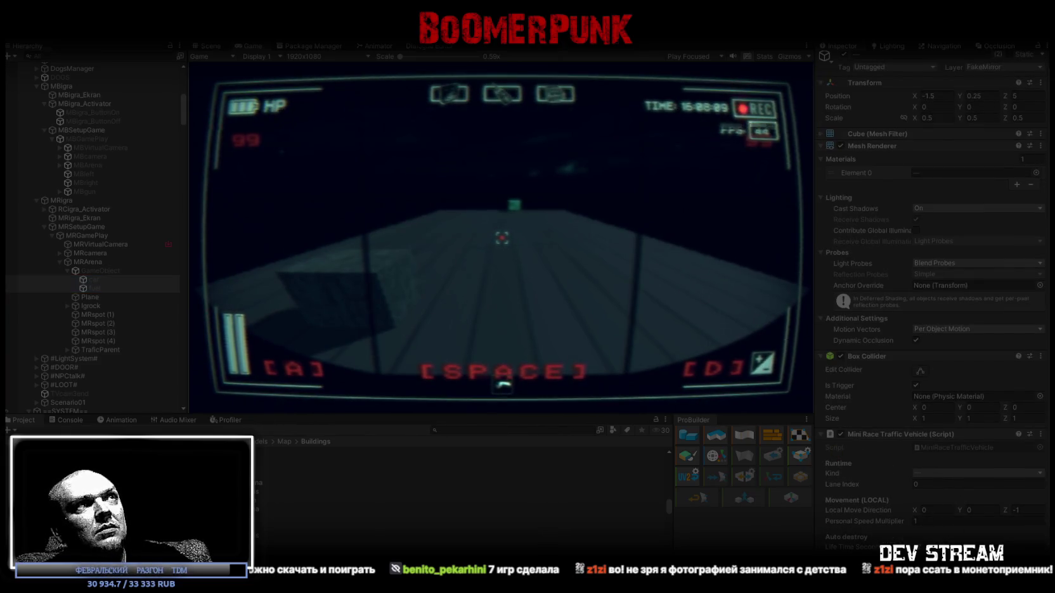
pyautogui.click(744, 207)
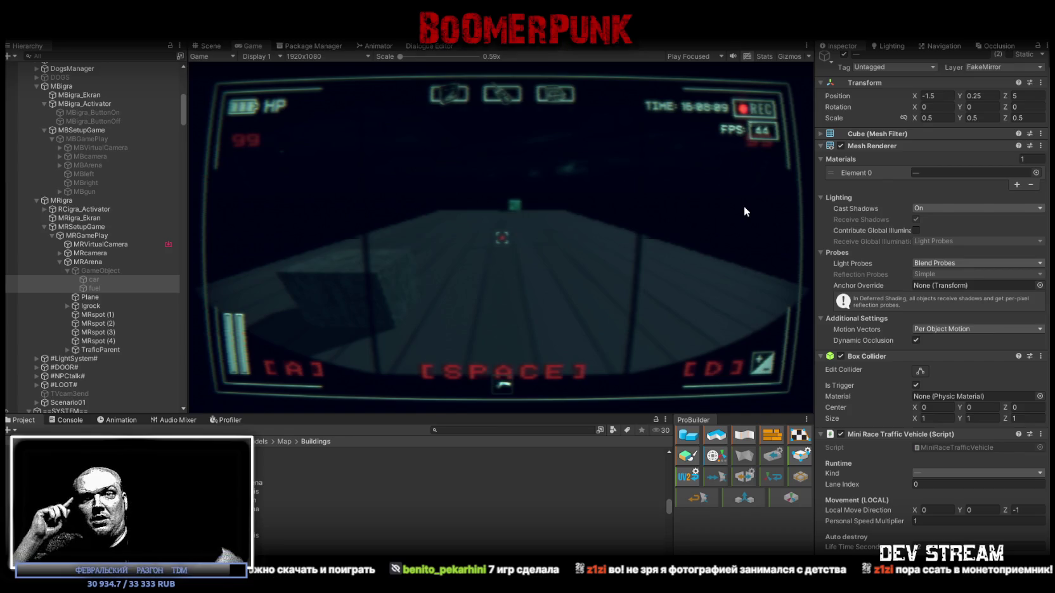
pyautogui.hotkey('ctrl', 'p')
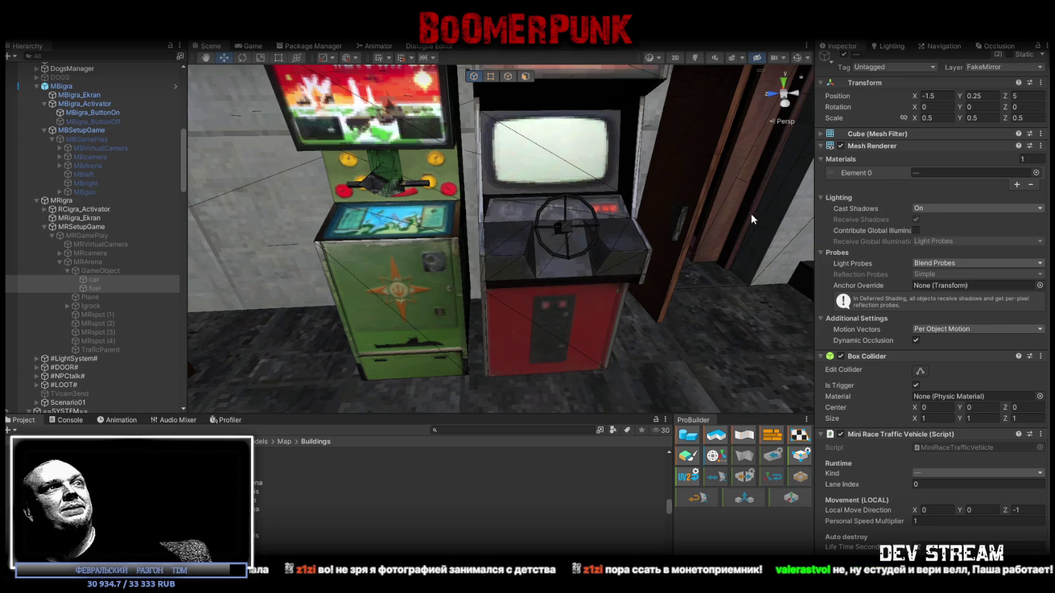
# Orbit the Scene view to face the red ОБГОН cabinet and re-enter Play mode
pyautogui.moveTo(730, 212); pyautogui.dragTo(632, 171)
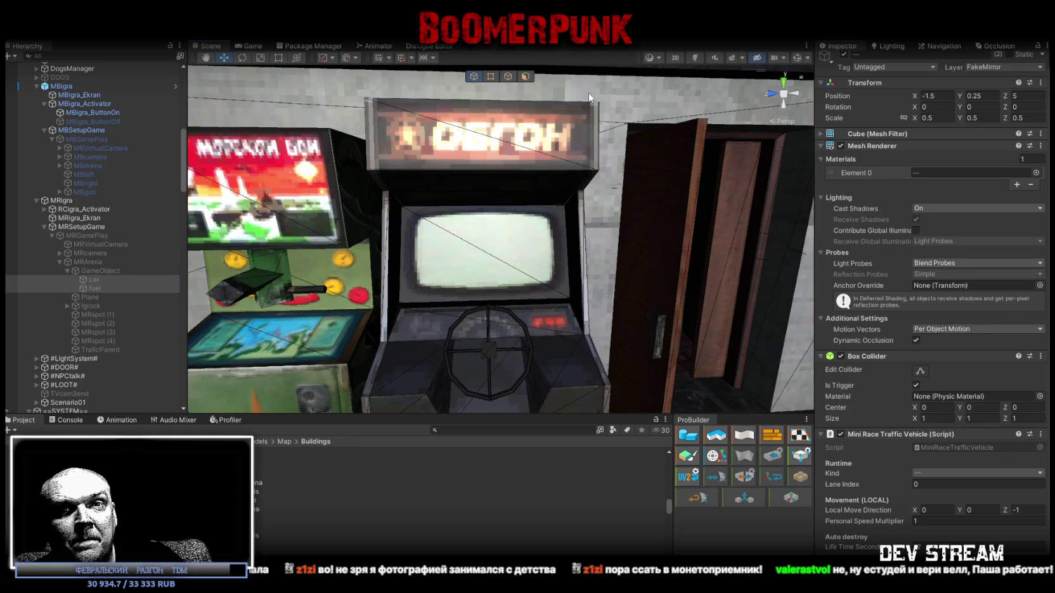
pyautogui.hotkey('ctrl', 'p')
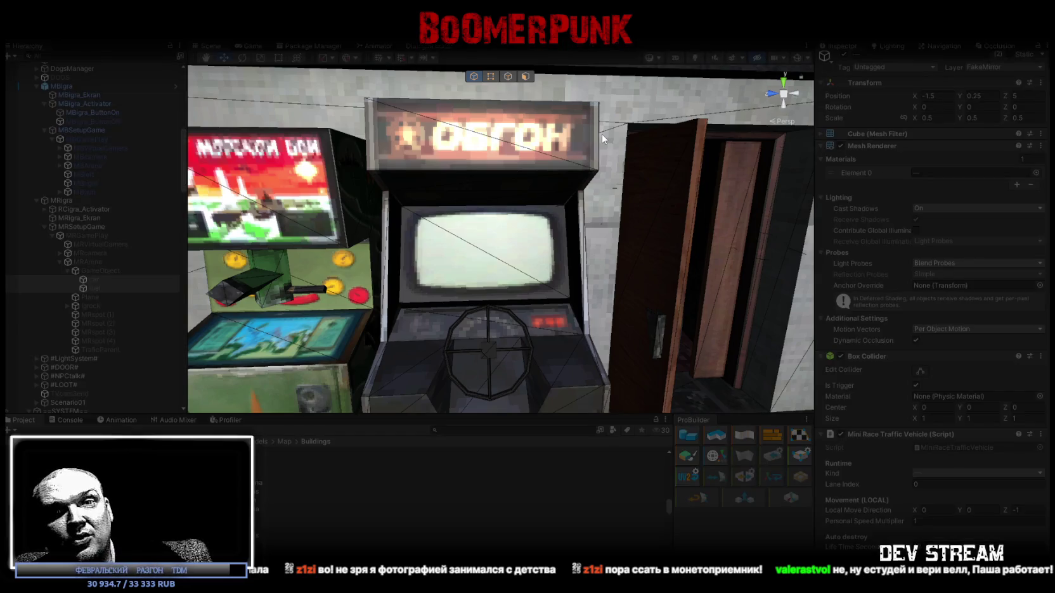
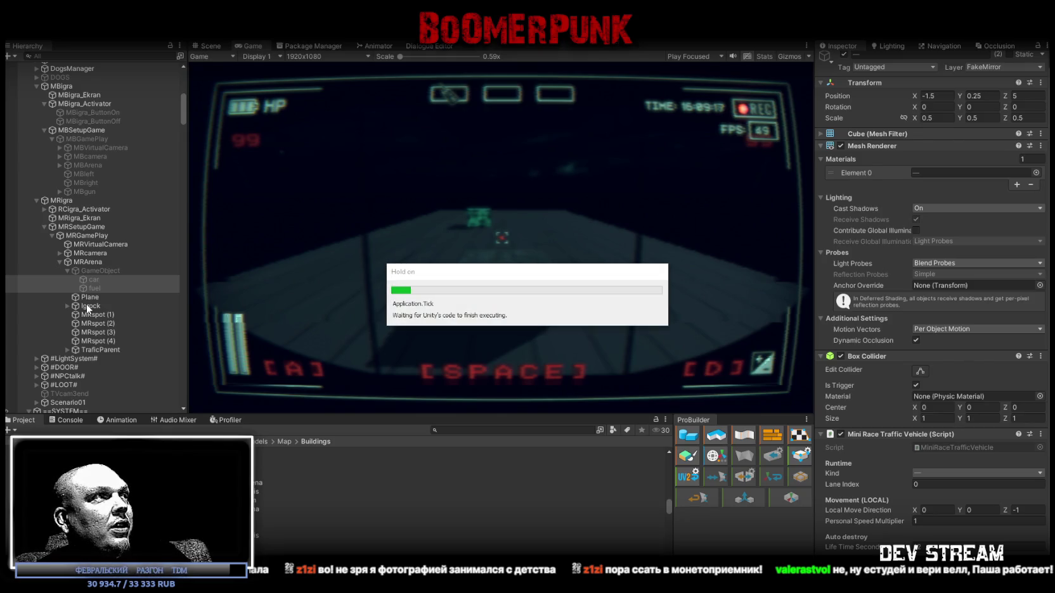
# Stop the playtest, set Igrock's Max Lateral Speed to 3 and Lateral Friction to 10, and frame MRVirtualCamera
pyautogui.click(86, 307)
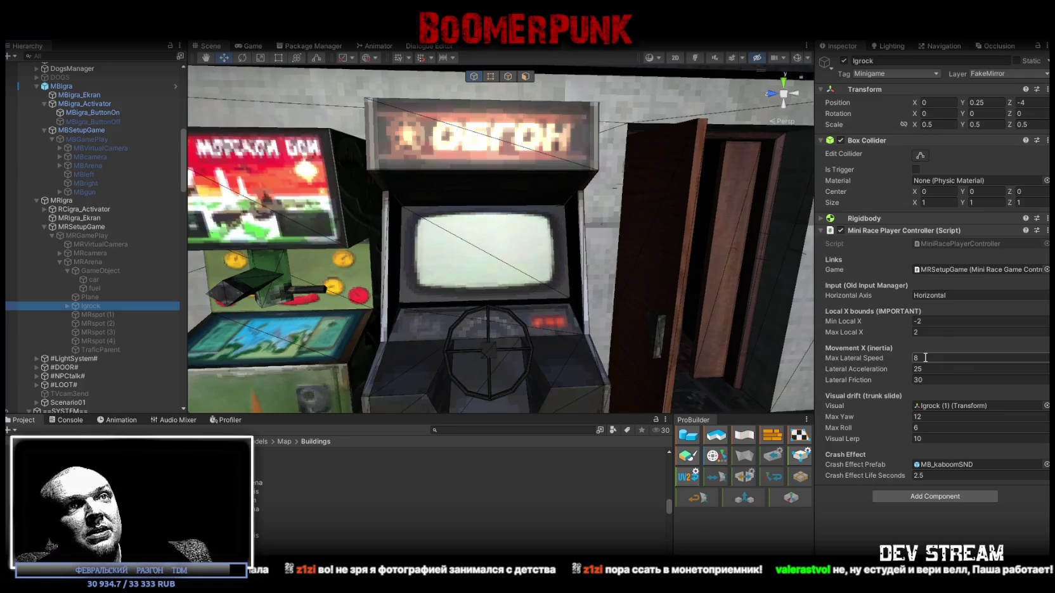
pyautogui.click(931, 358)
pyautogui.write('3')
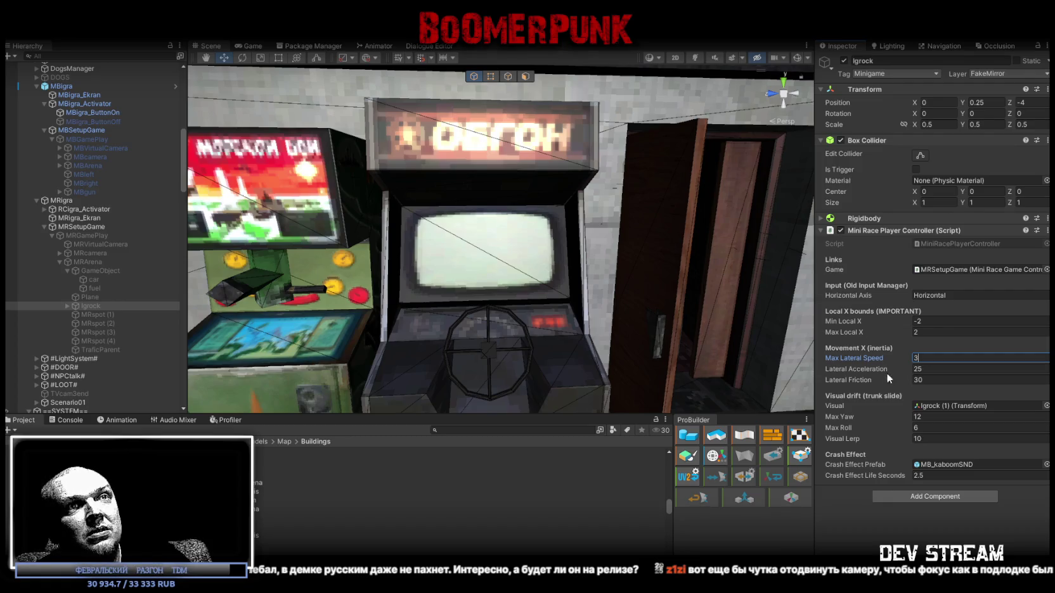
pyautogui.click(917, 379)
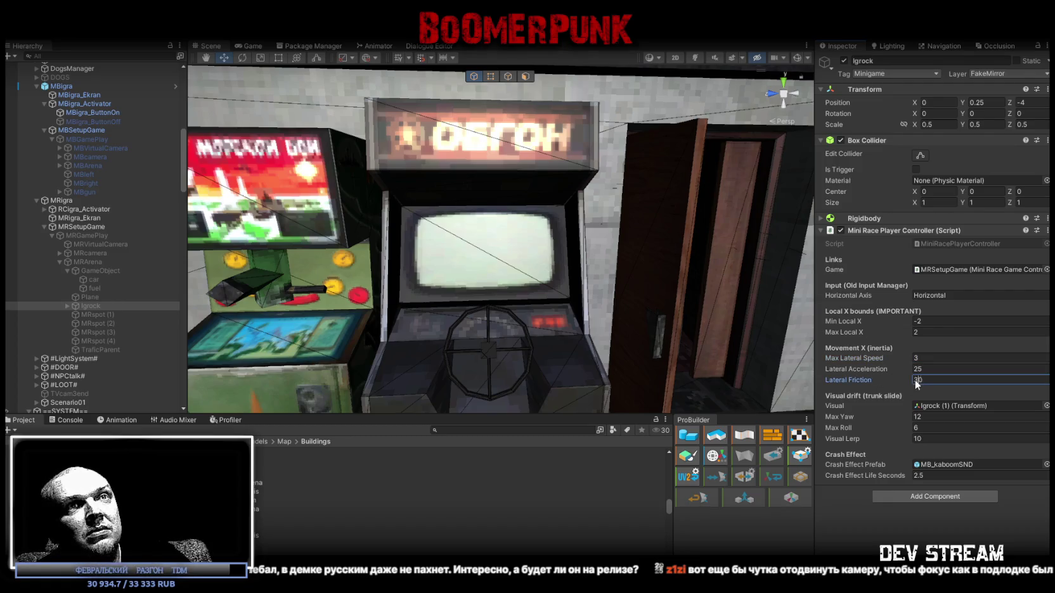
pyautogui.write('10')
pyautogui.click(934, 365)
pyautogui.write('55')
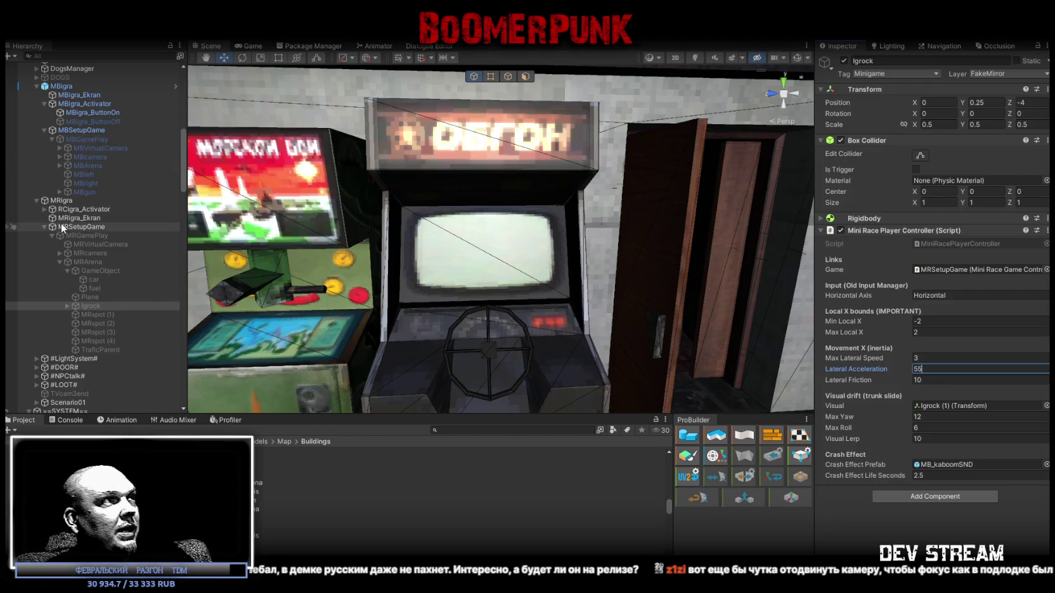
pyautogui.doubleClick(100, 244)
# Orbit and zoom the Scene view around MRVirtualCamera beside the arcade cabinet, then go to Blockbench
pyautogui.moveTo(464, 249); pyautogui.dragTo(684, 250)
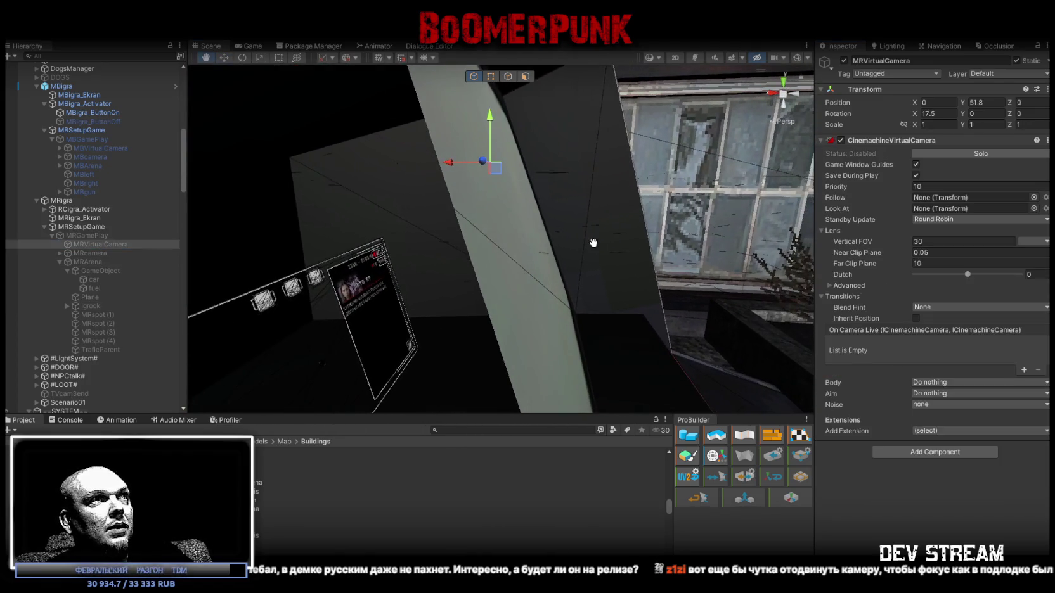
pyautogui.scroll(5, 595, 242)
pyautogui.scroll(-5, 595, 243)
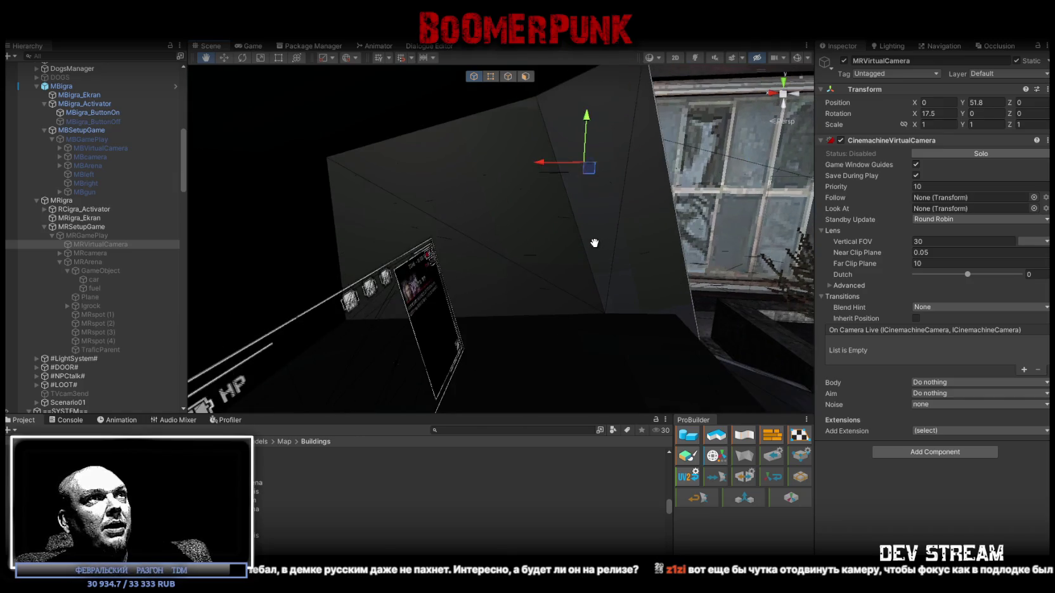
pyautogui.scroll(3, 594, 243)
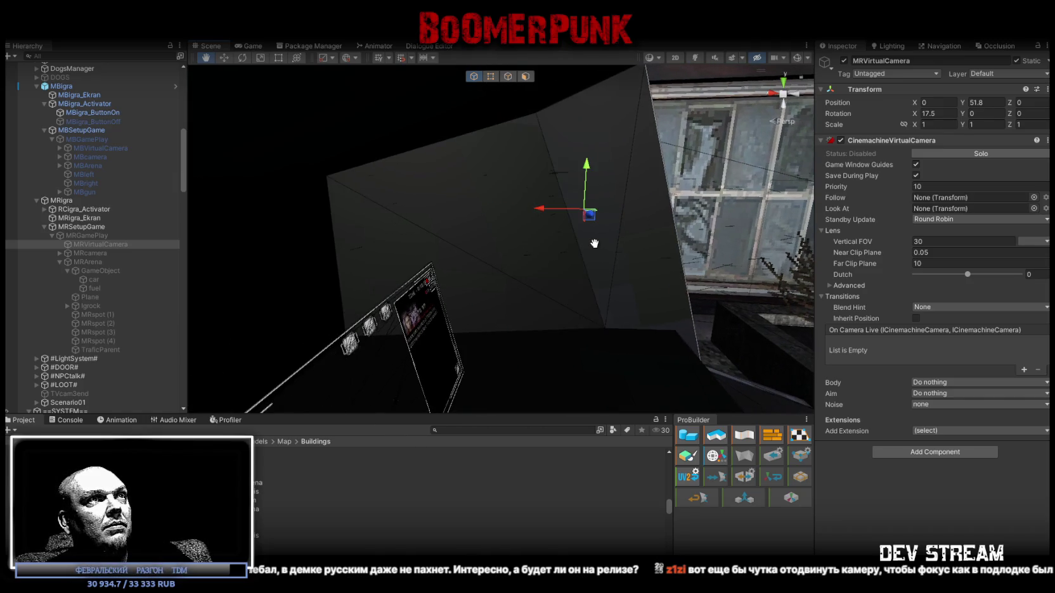
pyautogui.moveTo(594, 242)
pyautogui.mouseDown()
pyautogui.moveTo(580, 222)
pyautogui.moveTo(590, 213)
pyautogui.mouseUp()
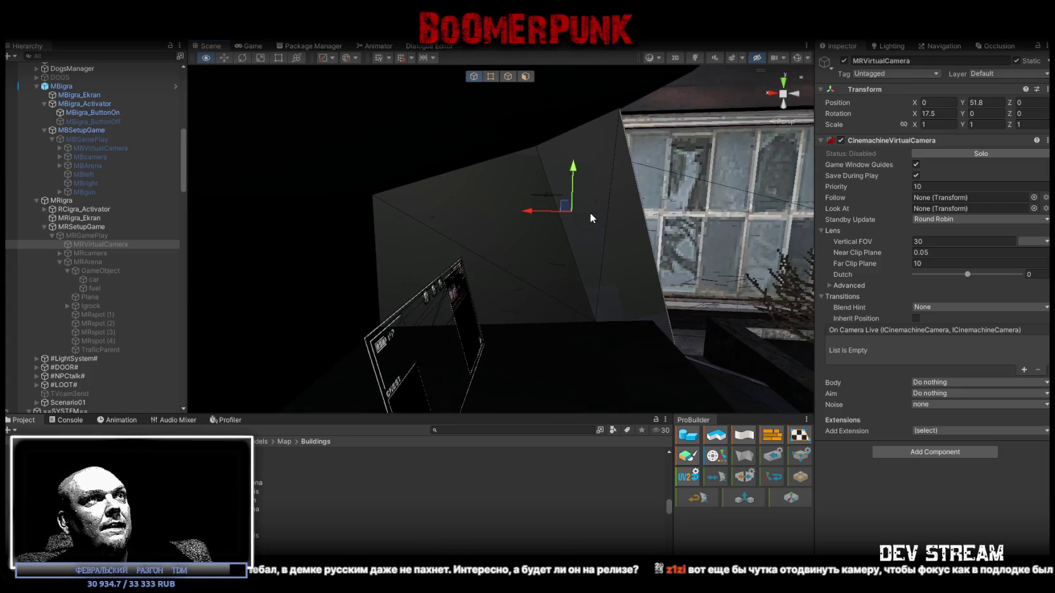
pyautogui.moveTo(650, 211)
pyautogui.mouseDown()
pyautogui.moveTo(621, 209)
pyautogui.moveTo(615, 203)
pyautogui.moveTo(637, 214)
pyautogui.moveTo(587, 167)
pyautogui.moveTo(569, 207)
pyautogui.moveTo(590, 190)
pyautogui.mouseUp()
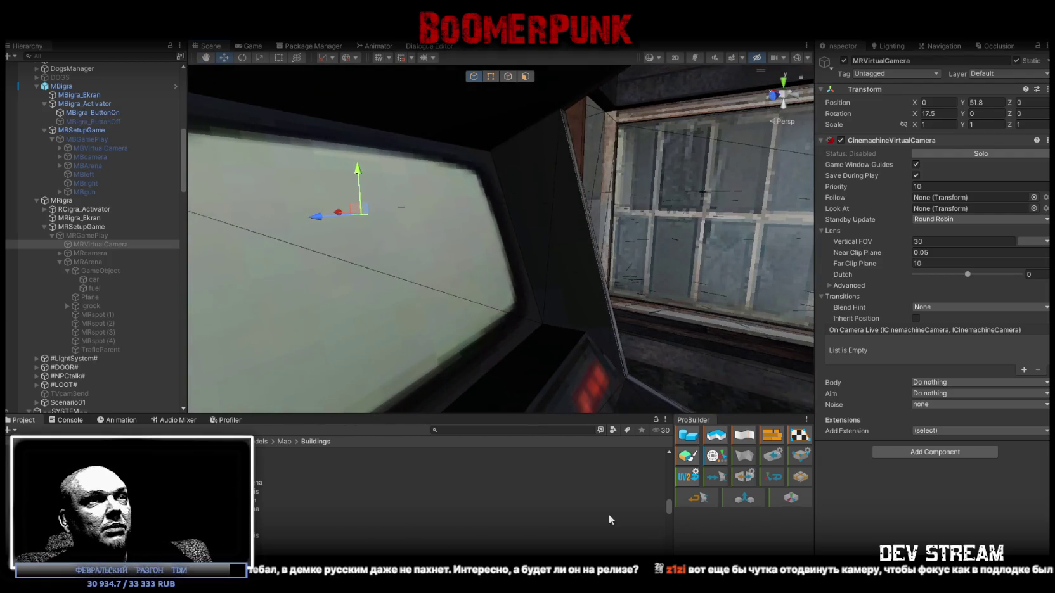
pyautogui.hotkey('alt', 'Tab')
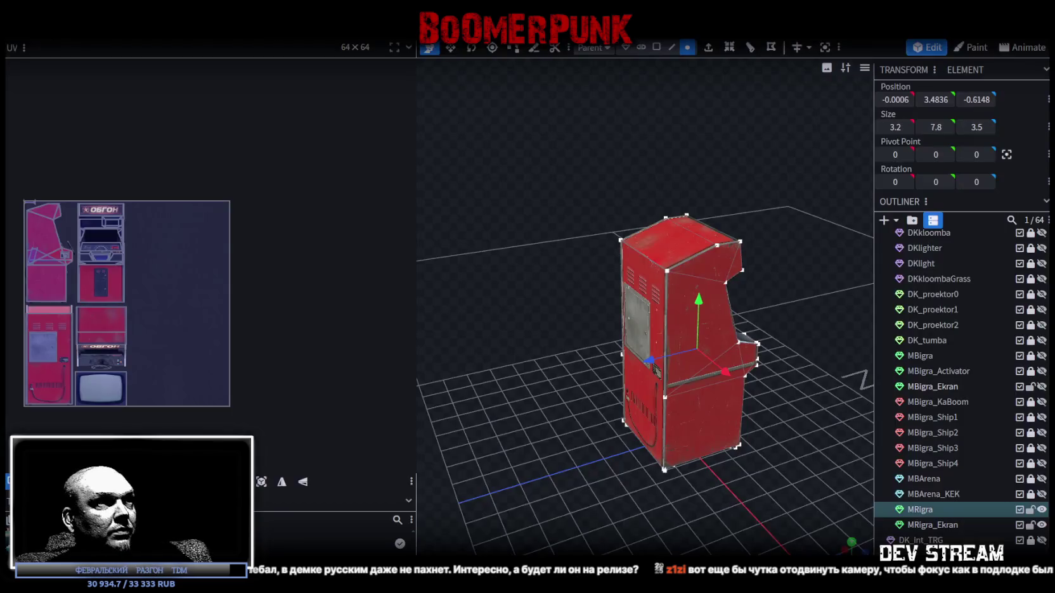
# In face mode, select the cabinet's screen face and push it deeper into the body
pyautogui.moveTo(675, 394); pyautogui.dragTo(829, 266)
pyautogui.scroll(5, 758, 209)
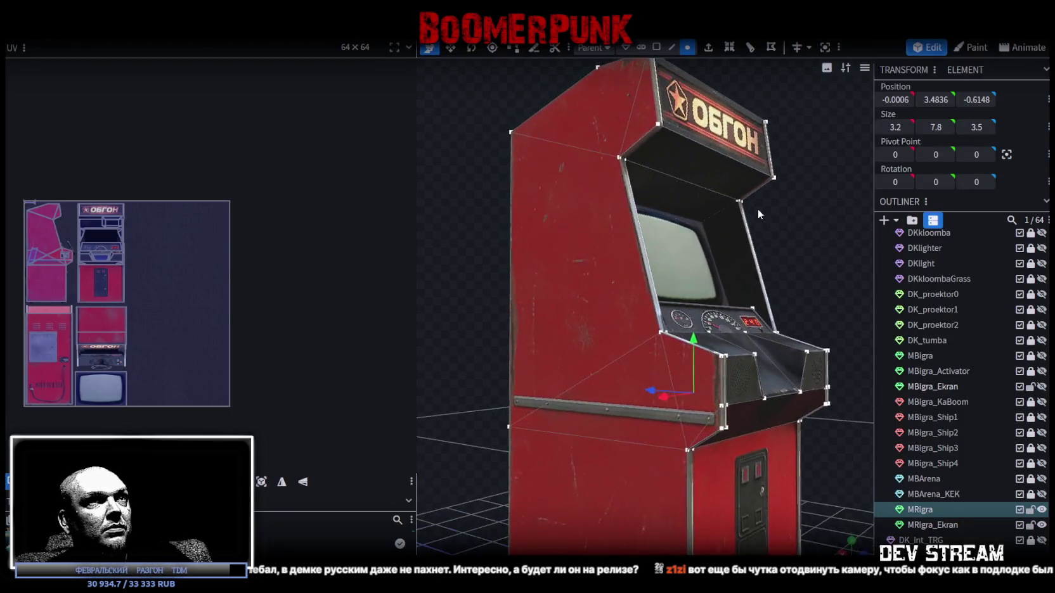
pyautogui.scroll(5, 743, 293)
pyautogui.click(657, 47)
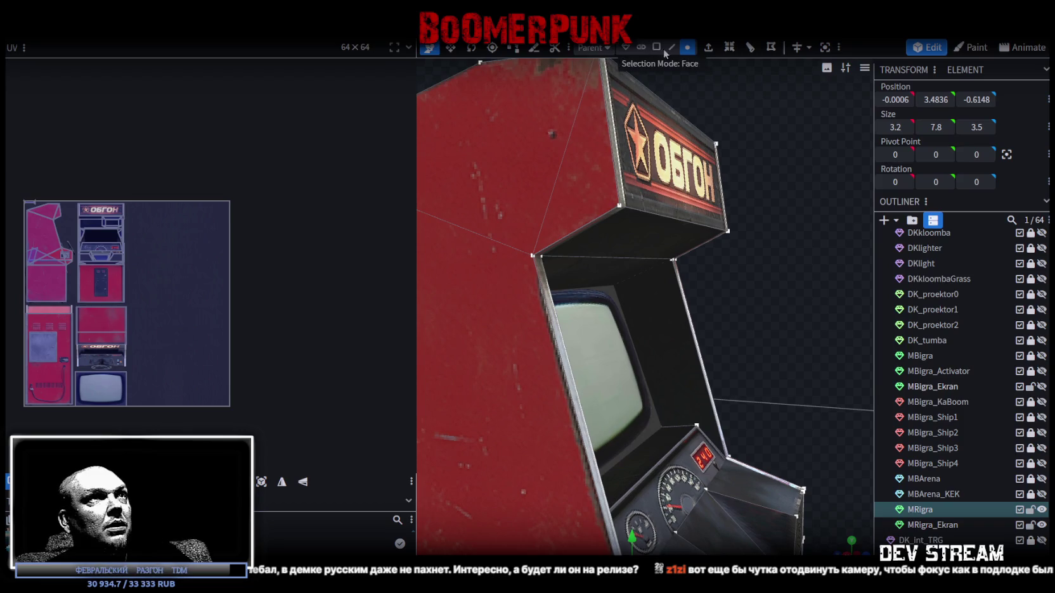
pyautogui.click(643, 338)
pyautogui.scroll(-3, 620, 363)
pyautogui.moveTo(620, 362)
pyautogui.mouseDown()
pyautogui.moveTo(745, 362)
pyautogui.moveTo(594, 386)
pyautogui.moveTo(574, 368)
pyautogui.mouseUp()
pyautogui.press('KP_1')
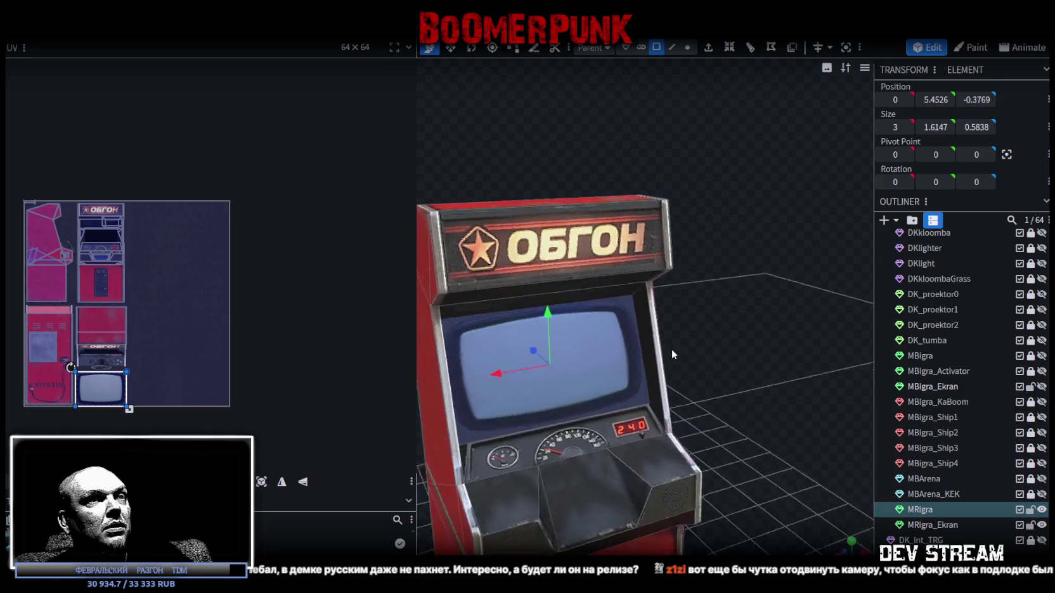
# Select the panel above the screen and shrink its UV rectangle to a thinner texture strip
pyautogui.moveTo(646, 340)
pyautogui.mouseDown()
pyautogui.moveTo(603, 320)
pyautogui.moveTo(539, 321)
pyautogui.moveTo(621, 282)
pyautogui.moveTo(673, 279)
pyautogui.moveTo(502, 228)
pyautogui.mouseUp()
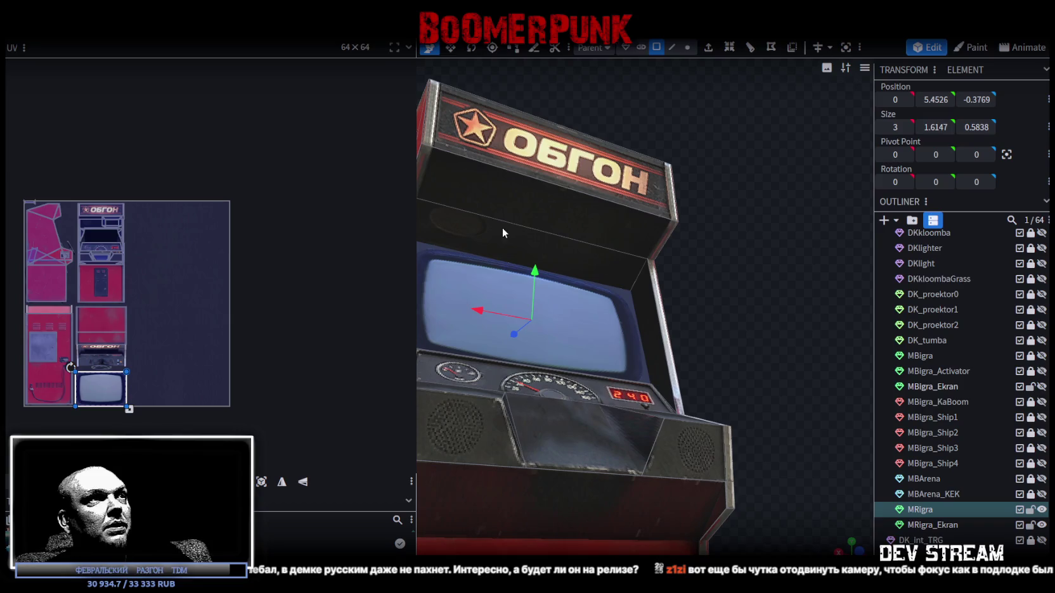
pyautogui.click(513, 241)
pyautogui.scroll(5, 39, 171)
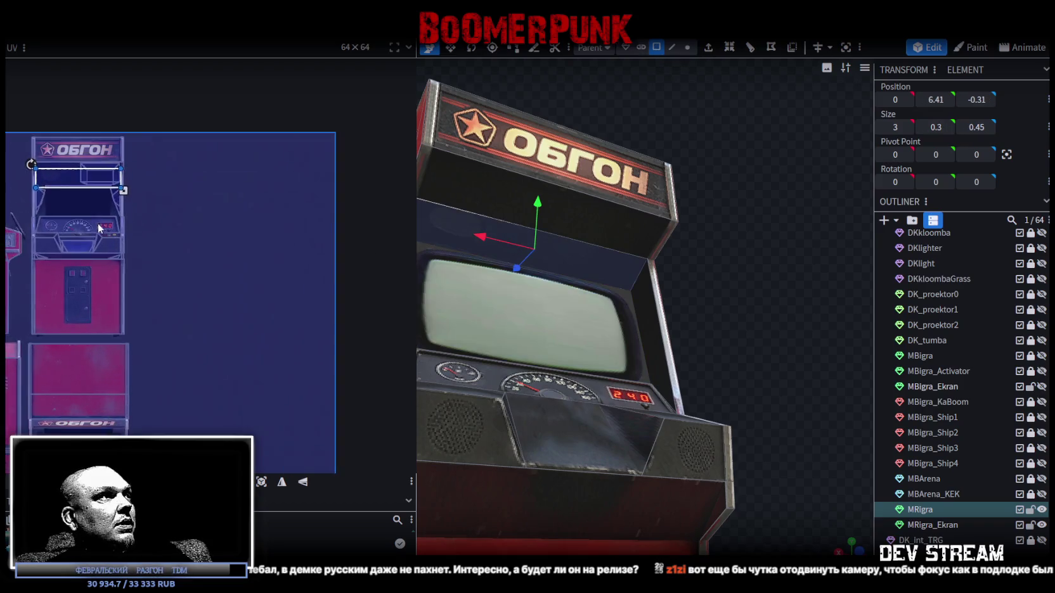
pyautogui.moveTo(317, 223); pyautogui.dragTo(319, 197)
pyautogui.scroll(-3, 318, 196)
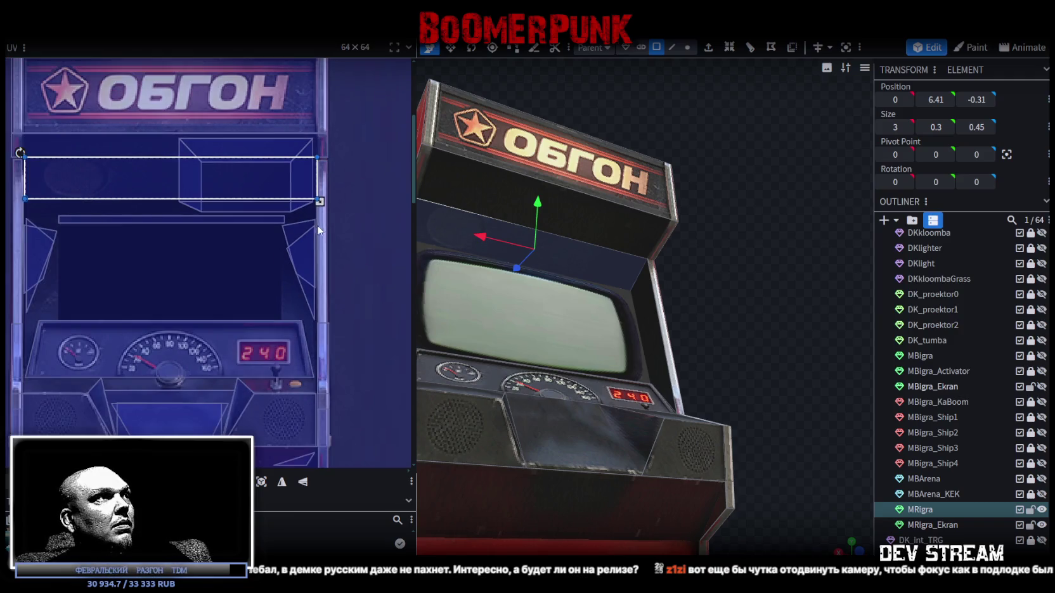
pyautogui.moveTo(768, 247); pyautogui.dragTo(781, 271)
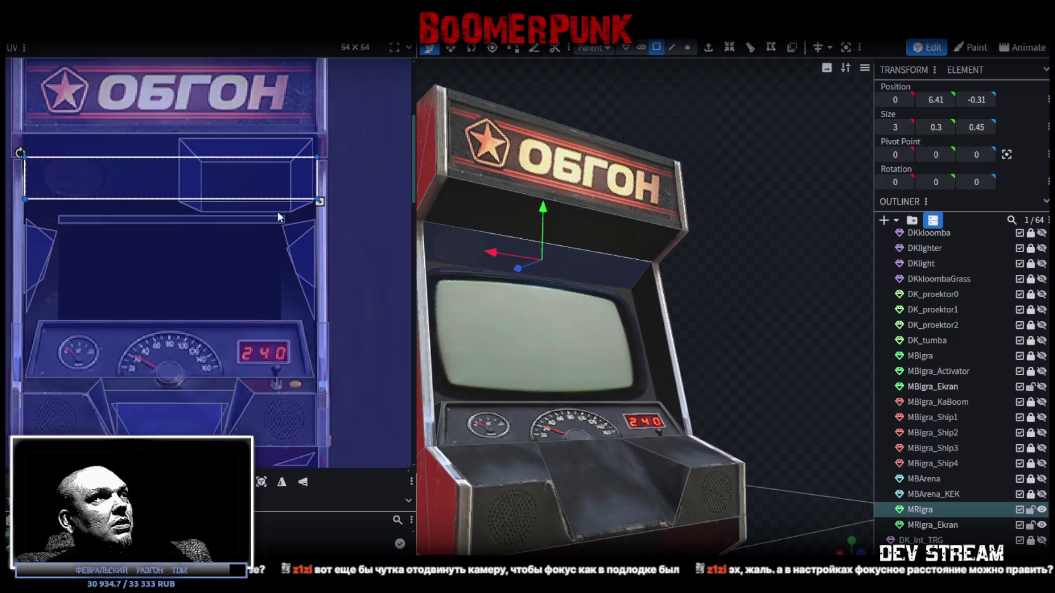
pyautogui.moveTo(318, 199); pyautogui.dragTo(320, 204)
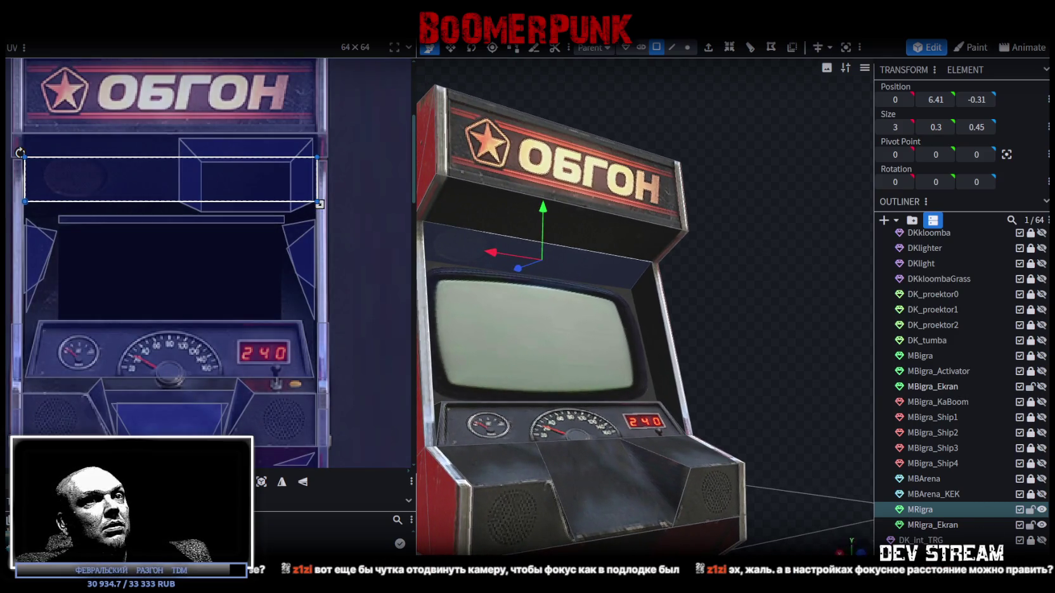
# Clear the selection, reselect the MRigra cabinet model and switch to edge selection
pyautogui.click(741, 346)
pyautogui.moveTo(741, 346); pyautogui.dragTo(725, 318)
pyautogui.scroll(3, 720, 320)
pyautogui.moveTo(659, 350)
pyautogui.mouseDown()
pyautogui.moveTo(837, 347)
pyautogui.moveTo(792, 346)
pyautogui.mouseUp()
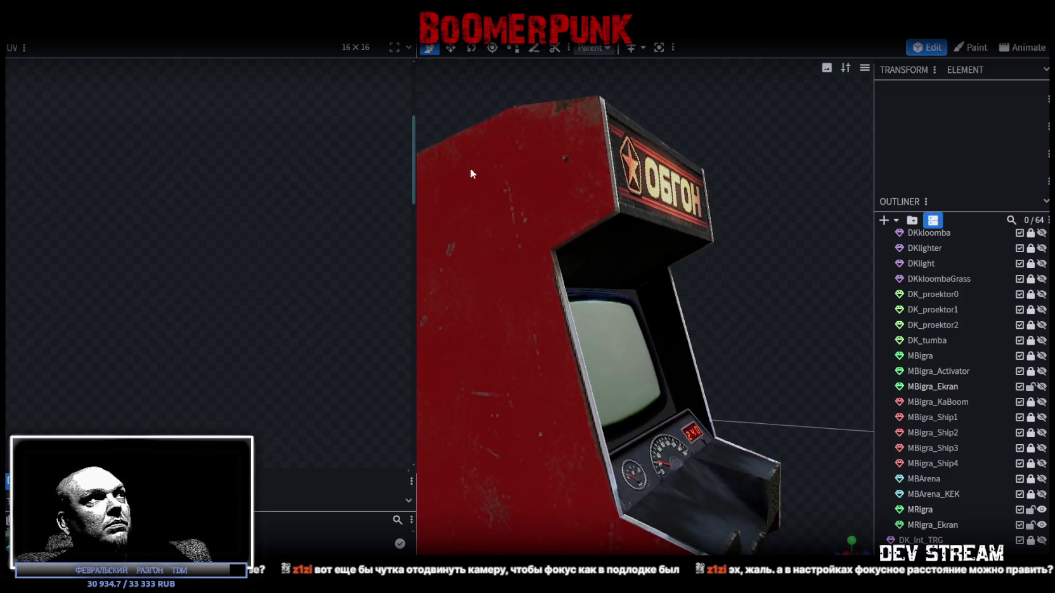
pyautogui.click(587, 296)
pyautogui.click(671, 47)
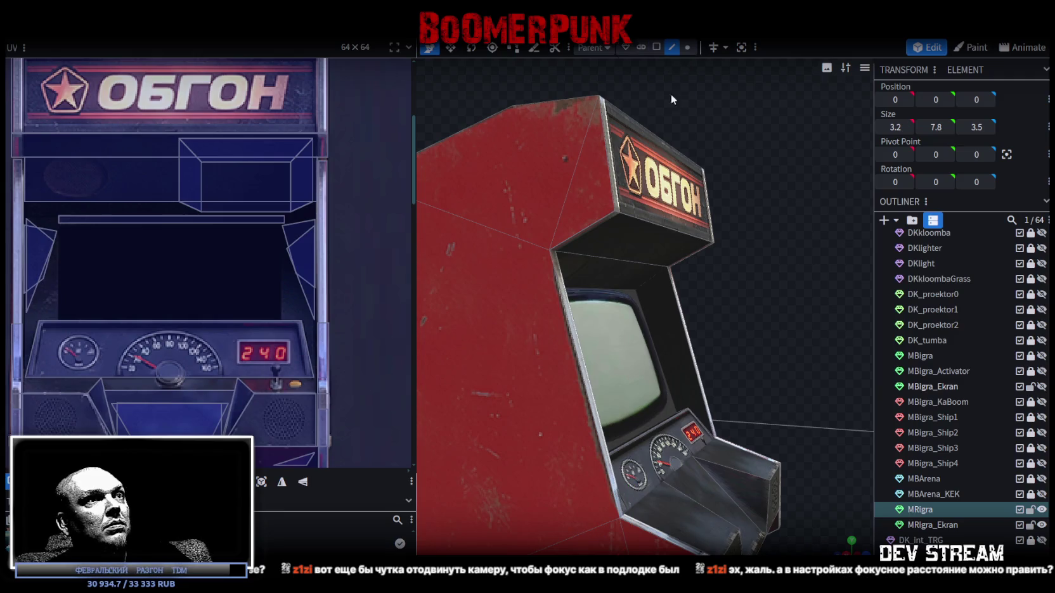
# Move the top edge of the screen bezel back slightly
pyautogui.click(607, 294)
pyautogui.moveTo(773, 251); pyautogui.dragTo(758, 266)
pyautogui.moveTo(557, 292)
pyautogui.mouseDown()
pyautogui.moveTo(567, 264)
pyautogui.moveTo(769, 284)
pyautogui.moveTo(725, 285)
pyautogui.moveTo(641, 230)
pyautogui.moveTo(750, 169)
pyautogui.moveTo(776, 166)
pyautogui.mouseUp()
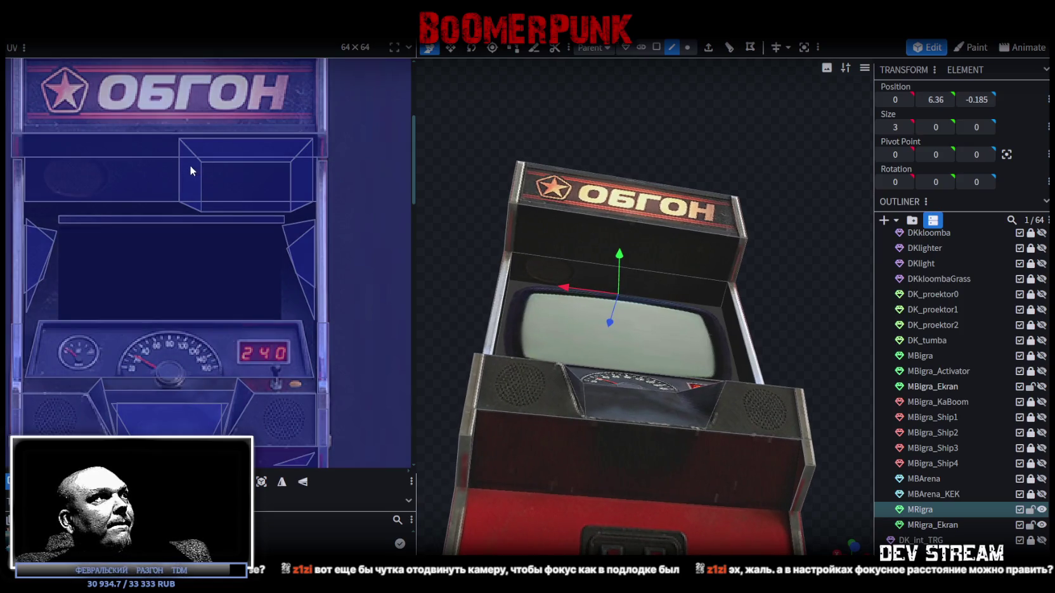
# In face mode, select only the panel face just below the ОБГОН marquee
pyautogui.click(557, 240)
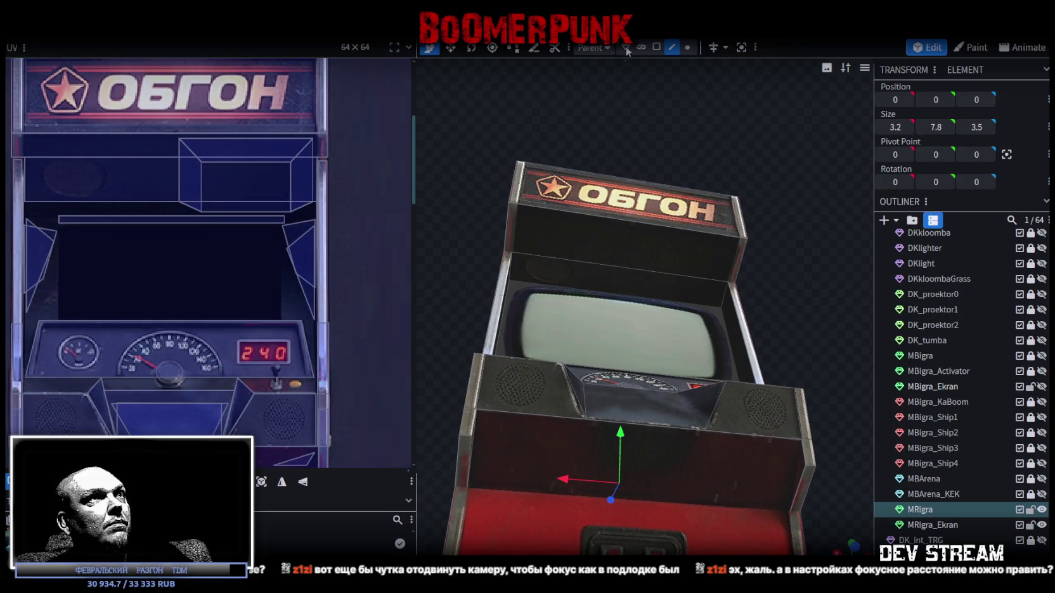
pyautogui.click(656, 47)
pyautogui.click(561, 252)
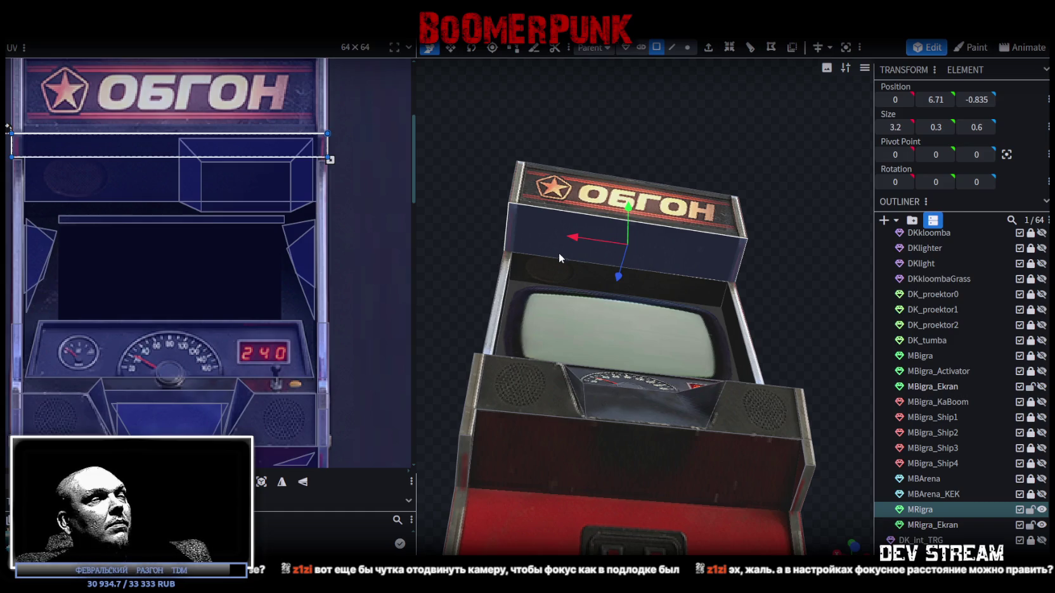
pyautogui.keyDown('shift'); pyautogui.click(554, 267); pyautogui.keyUp('shift')
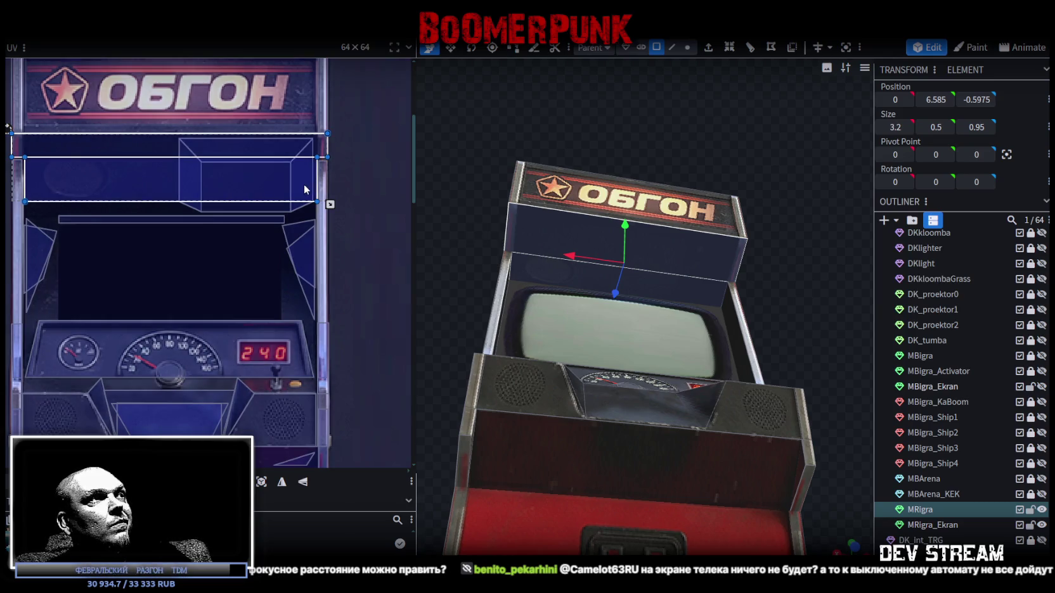
pyautogui.click(680, 284)
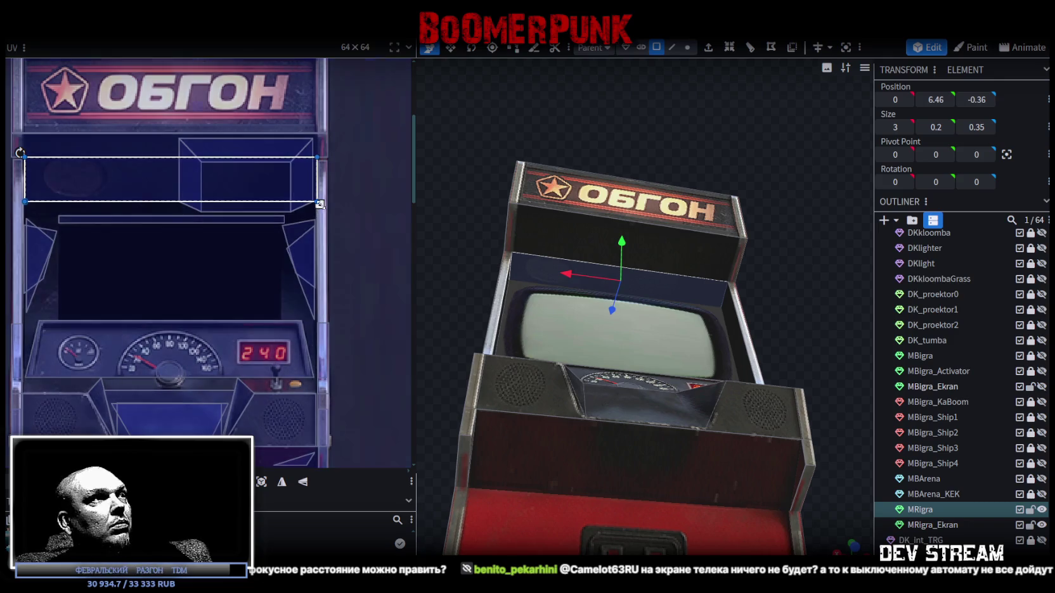
# Resize and move that panel's UV rectangle onto the dark blue texture area
pyautogui.moveTo(306, 204)
pyautogui.mouseDown()
pyautogui.moveTo(250, 202)
pyautogui.moveTo(260, 202)
pyautogui.moveTo(234, 215)
pyautogui.moveTo(233, 197)
pyautogui.moveTo(215, 202)
pyautogui.moveTo(317, 205)
pyautogui.mouseUp()
pyautogui.moveTo(60, 172); pyautogui.dragTo(76, 174)
pyautogui.moveTo(331, 205); pyautogui.dragTo(290, 202)
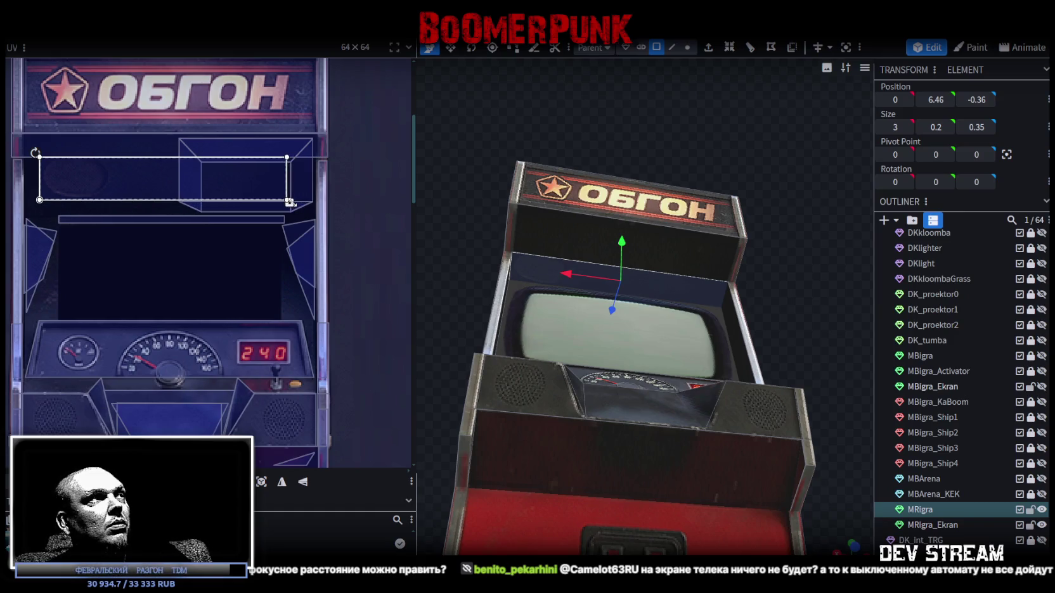
pyautogui.moveTo(57, 173); pyautogui.dragTo(42, 155)
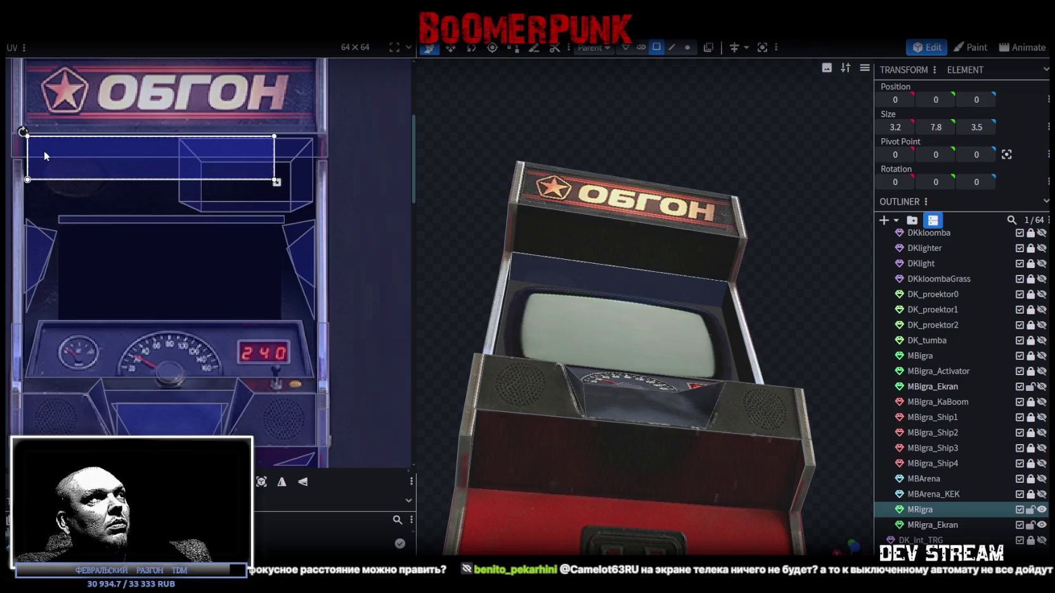
pyautogui.moveTo(277, 183)
pyautogui.mouseDown()
pyautogui.moveTo(289, 217)
pyautogui.moveTo(217, 213)
pyautogui.moveTo(319, 220)
pyautogui.moveTo(318, 199)
pyautogui.mouseUp()
pyautogui.moveTo(120, 172); pyautogui.dragTo(123, 190)
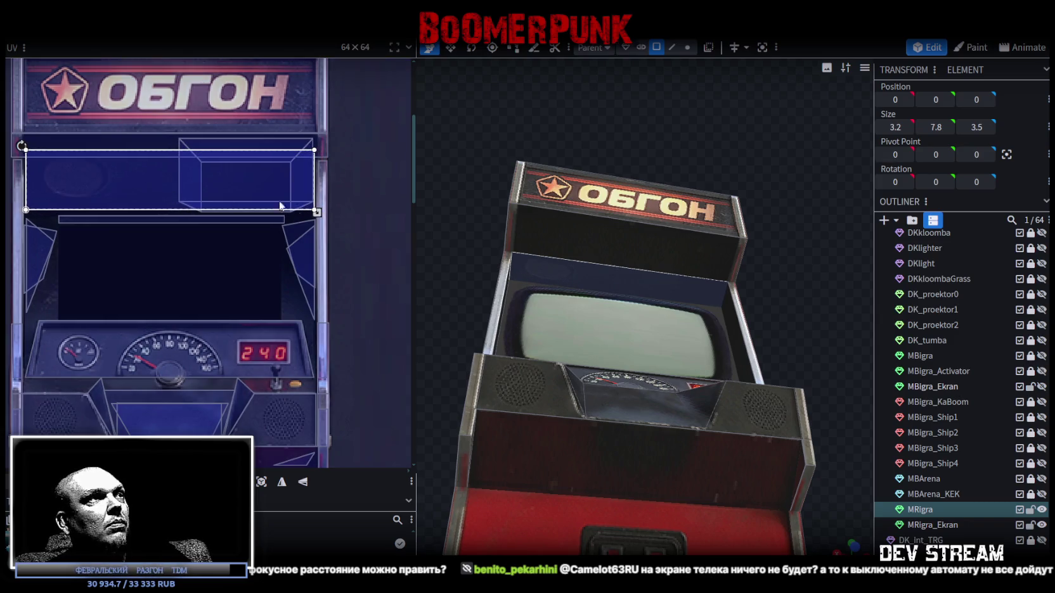
pyautogui.moveTo(317, 213); pyautogui.dragTo(313, 204)
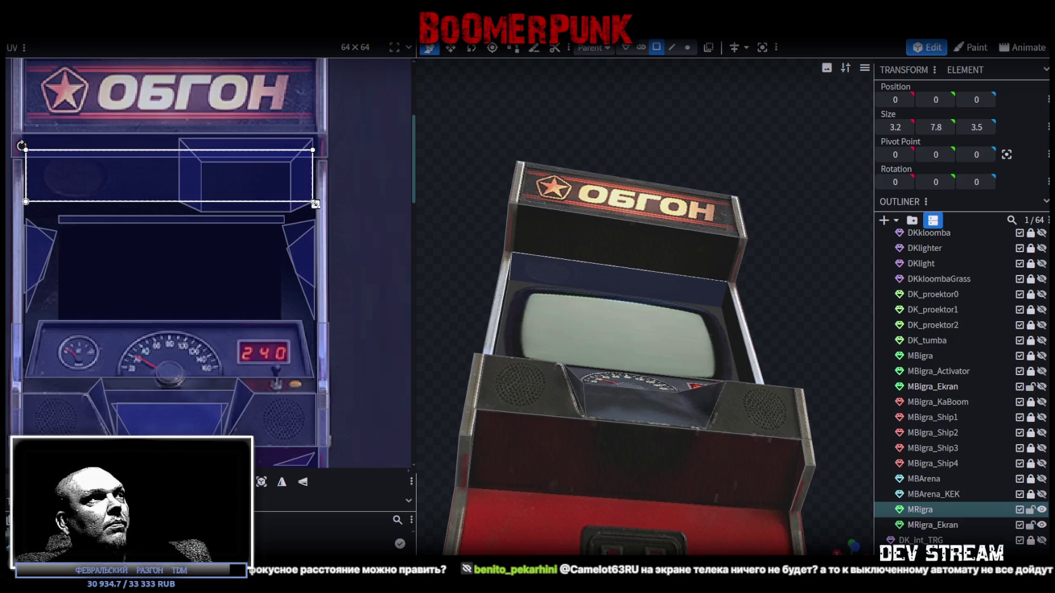
# Clear the selection, check the cabinet, and save the model as Build08.bbmodel
pyautogui.scroll(2, 609, 252)
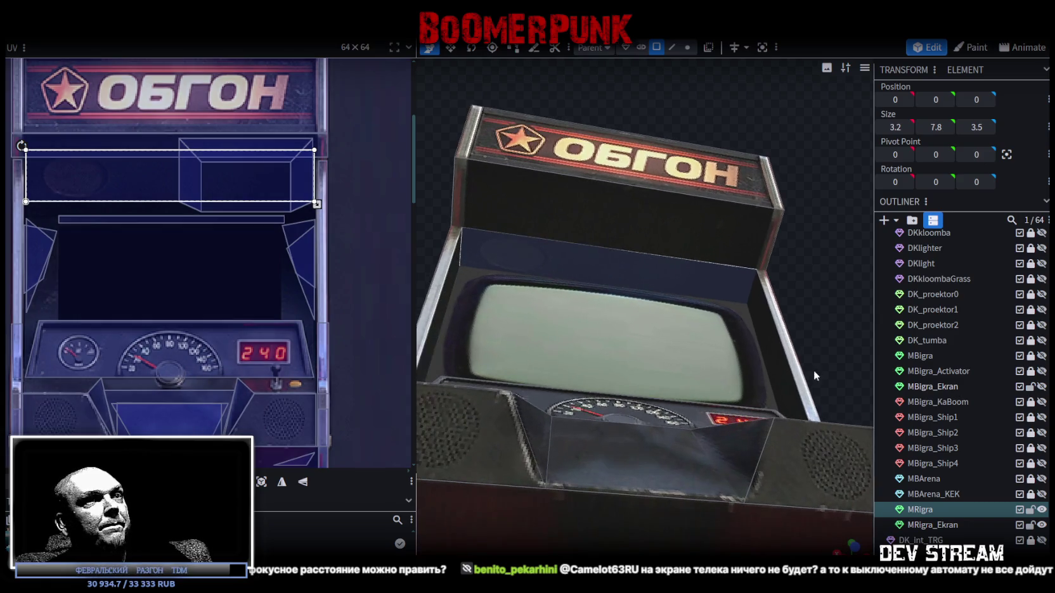
pyautogui.click(455, 239)
pyautogui.scroll(-2, 455, 239)
pyautogui.moveTo(456, 239)
pyautogui.mouseDown()
pyautogui.moveTo(473, 279)
pyautogui.moveTo(450, 254)
pyautogui.mouseUp()
pyautogui.scroll(2, 450, 254)
pyautogui.hotkey('ctrl', 's')
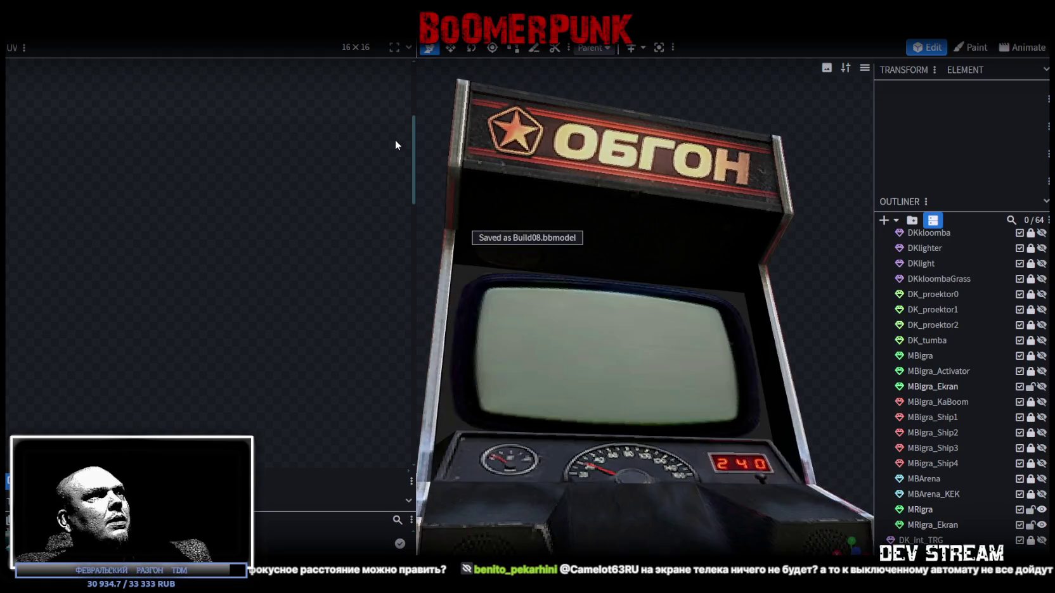
pyautogui.click(576, 257)
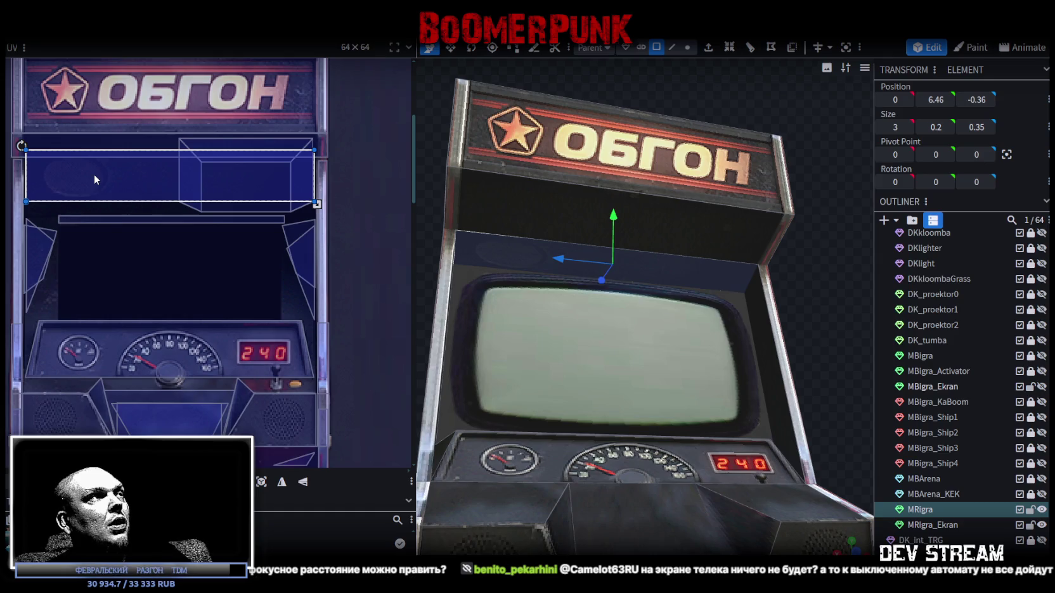
# Select the front panel under the marquee and move its UV area down onto the dark blue
pyautogui.moveTo(317, 204); pyautogui.dragTo(230, 202)
pyautogui.moveTo(152, 178); pyautogui.dragTo(188, 172)
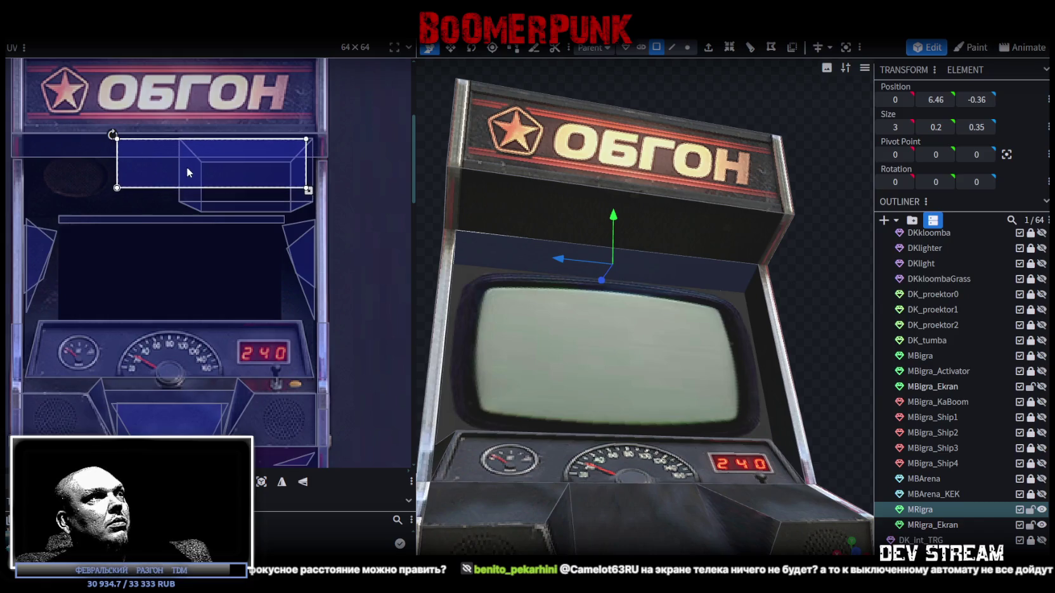
pyautogui.click(501, 209)
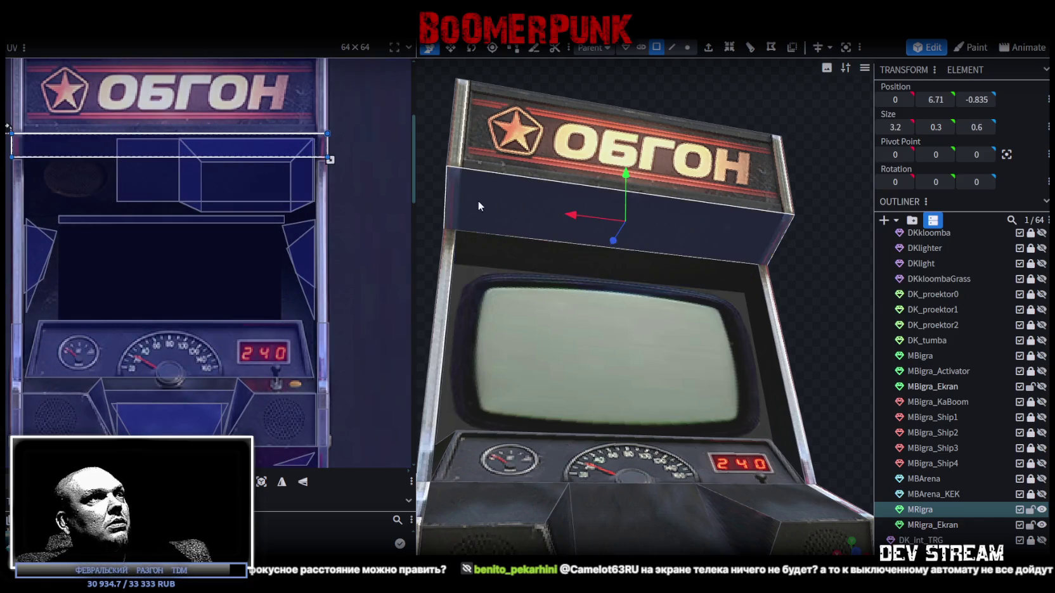
pyautogui.moveTo(330, 160)
pyautogui.mouseDown()
pyautogui.moveTo(329, 207)
pyautogui.moveTo(331, 182)
pyautogui.mouseUp()
pyautogui.moveTo(104, 173); pyautogui.dragTo(103, 193)
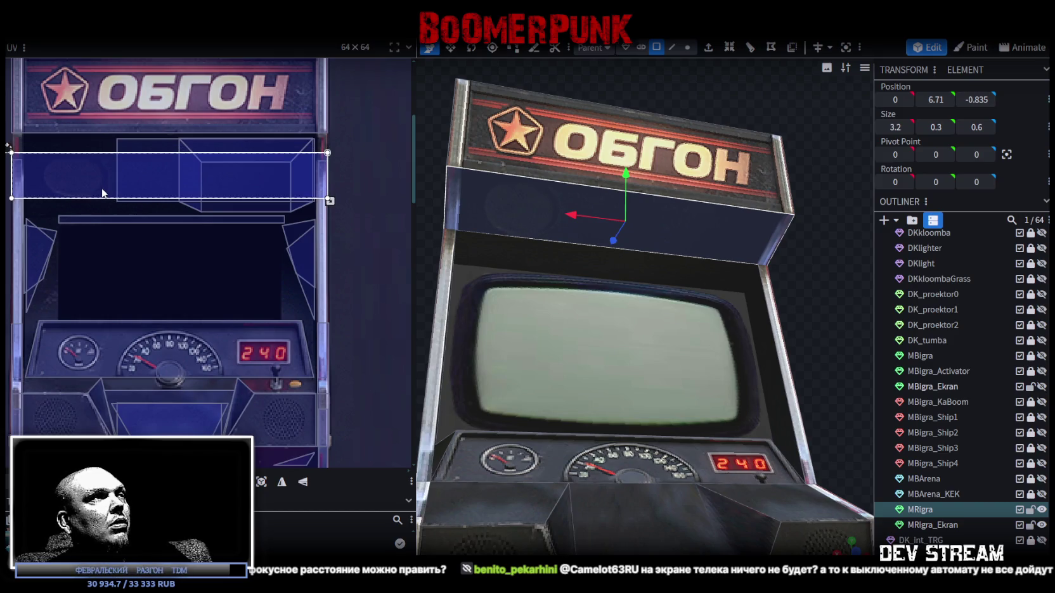
pyautogui.scroll(5, 29, 157)
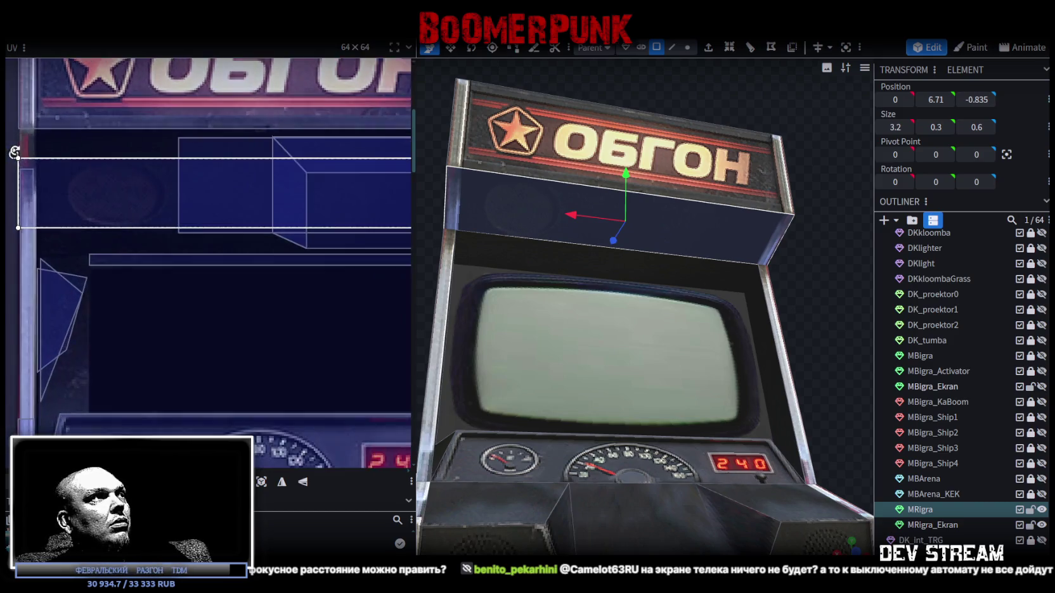
pyautogui.moveTo(45, 203); pyautogui.dragTo(45, 203)
pyautogui.moveTo(110, 203); pyautogui.dragTo(113, 201)
# Trim the panel's UV rectangle edges to fit the plain blue strip, then deselect
pyautogui.scroll(-2, 179, 222)
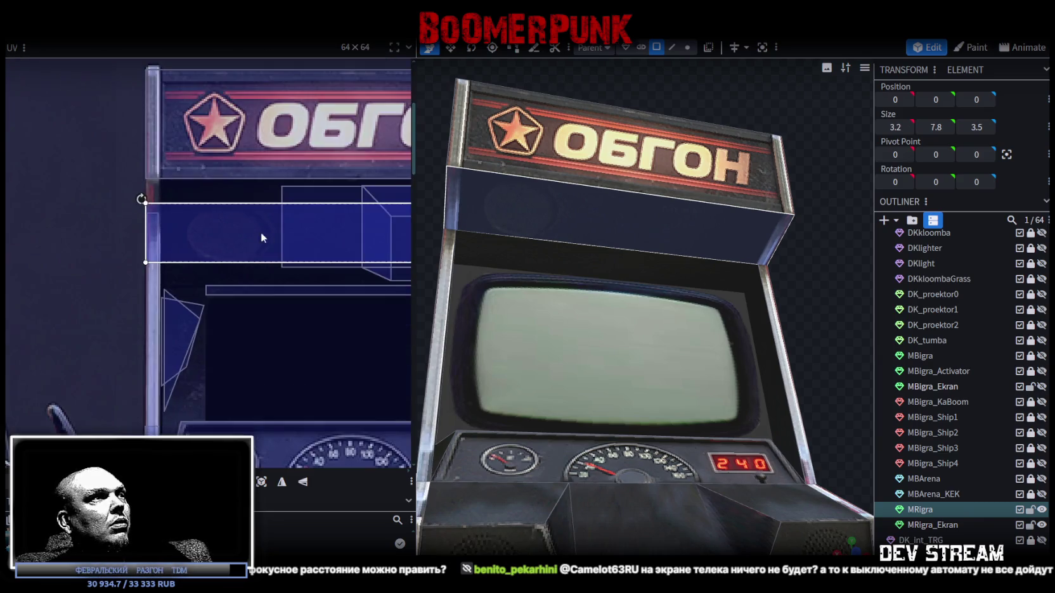
pyautogui.scroll(2, 184, 234)
pyautogui.scroll(3, 305, 260)
pyautogui.moveTo(280, 304); pyautogui.dragTo(277, 306)
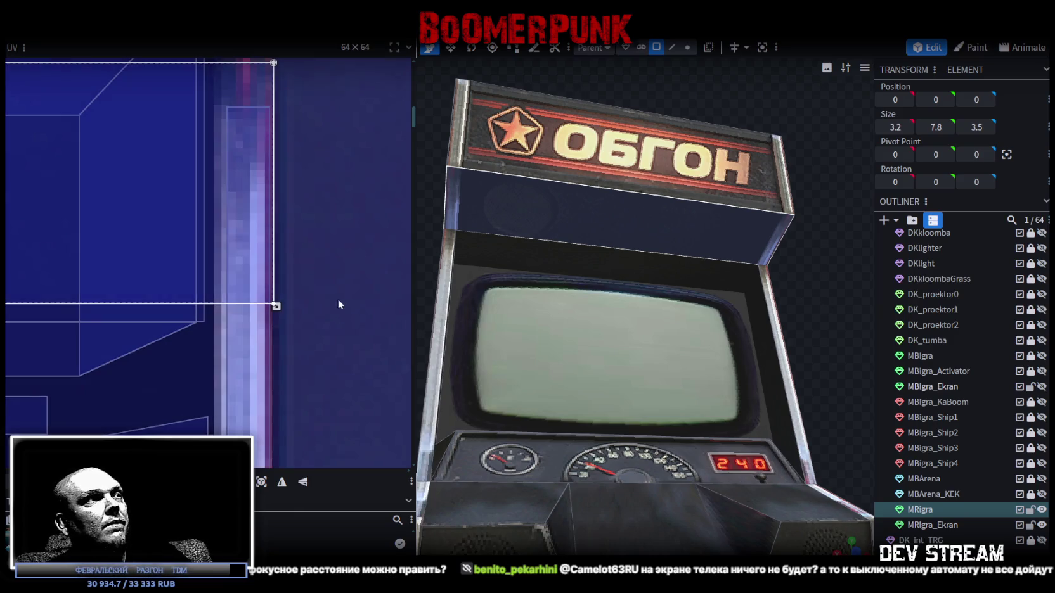
pyautogui.moveTo(276, 306); pyautogui.dragTo(272, 306)
pyautogui.moveTo(814, 266)
pyautogui.mouseDown()
pyautogui.moveTo(703, 296)
pyautogui.moveTo(481, 238)
pyautogui.mouseUp()
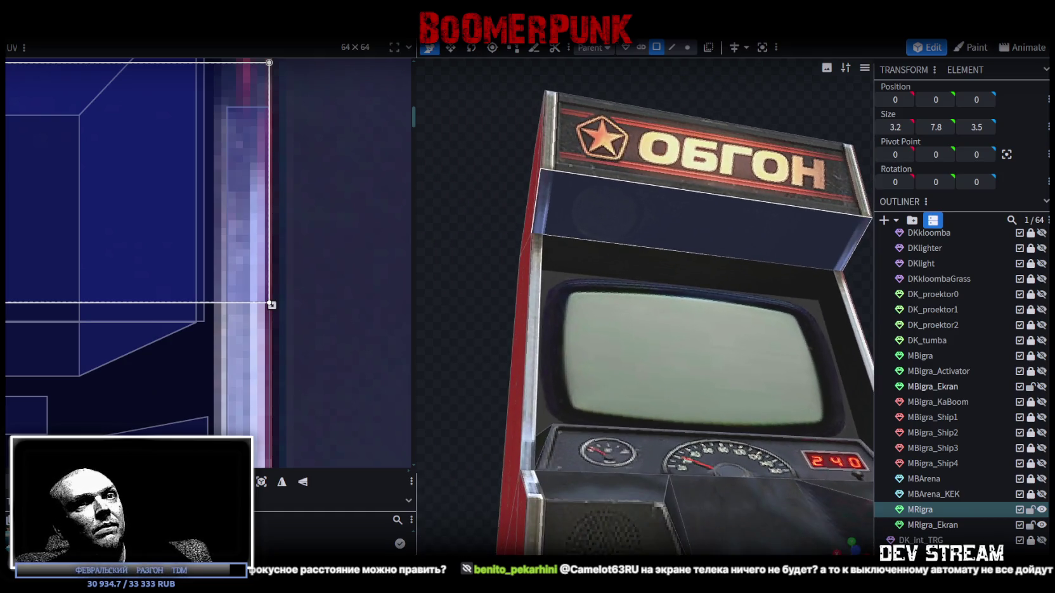
pyautogui.click(485, 263)
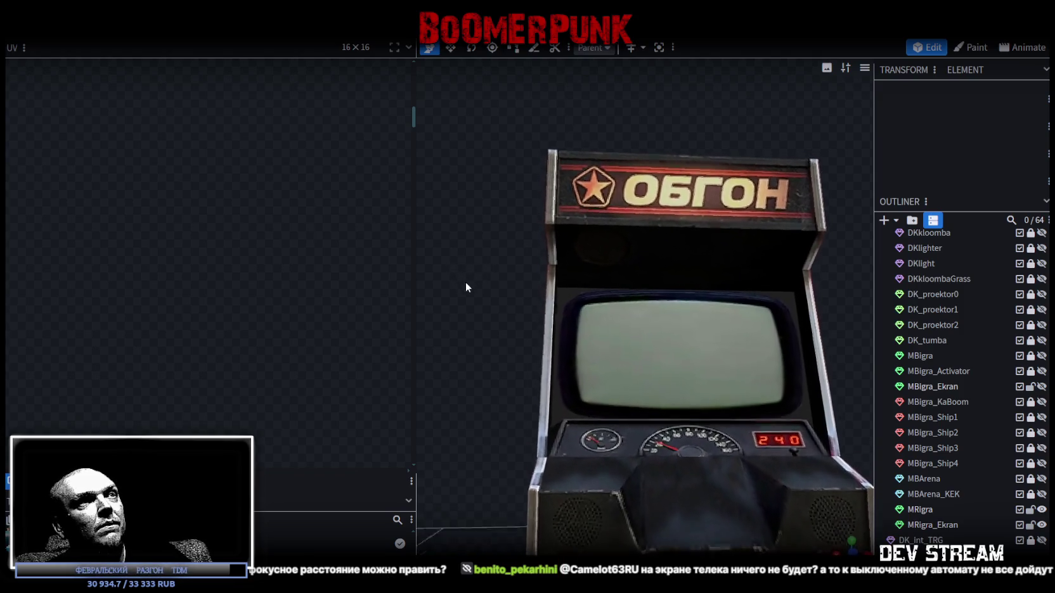
# Export the cabinet as an FBX model to Build08.fbx, overwriting the old file, and return to Unity
pyautogui.click(549, 278)
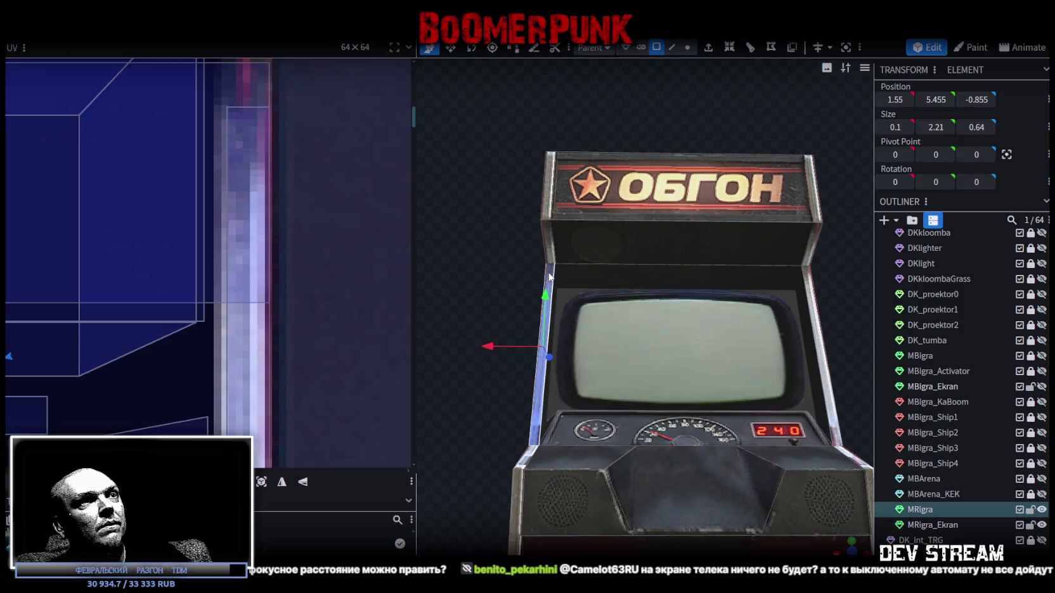
pyautogui.moveTo(493, 256)
pyautogui.mouseDown()
pyautogui.moveTo(487, 262)
pyautogui.moveTo(478, 230)
pyautogui.moveTo(466, 259)
pyautogui.moveTo(444, 251)
pyautogui.mouseUp()
pyautogui.click(95, 26)
pyautogui.moveTo(130, 253)
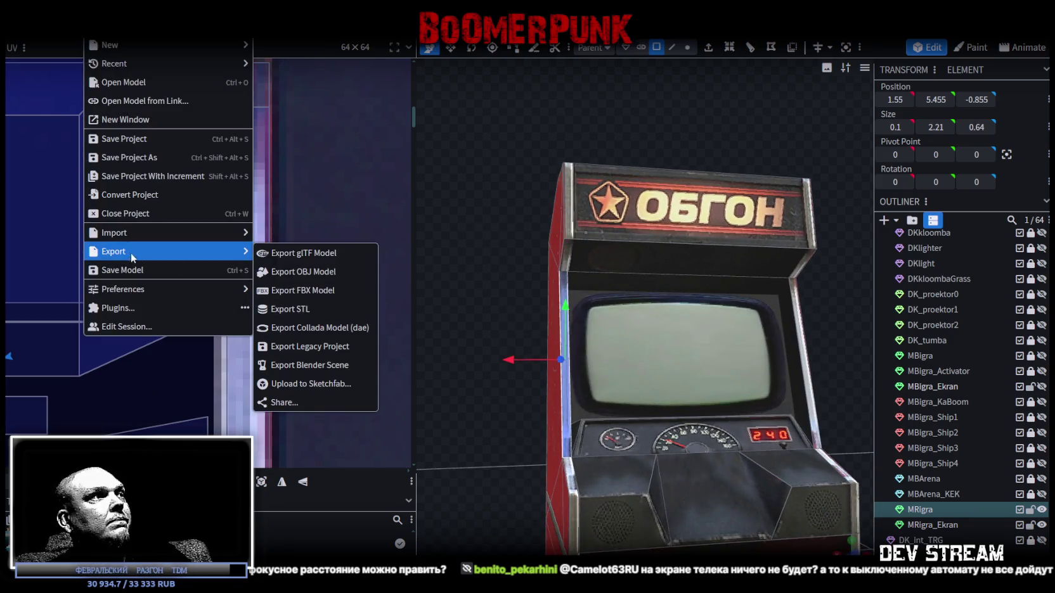
pyautogui.click(316, 291)
pyautogui.click(560, 177)
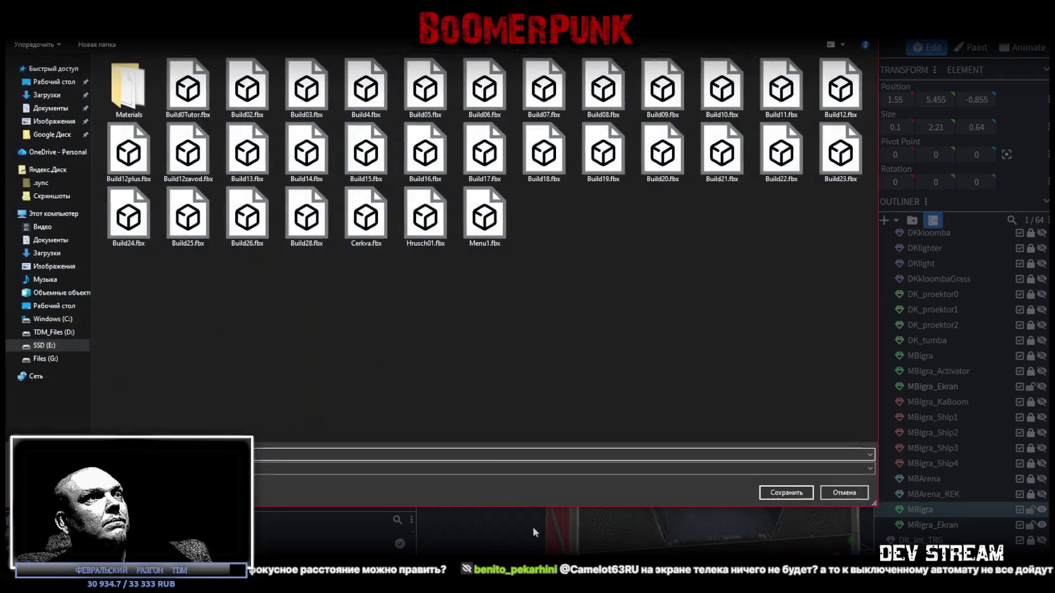
pyautogui.click(784, 493)
pyautogui.click(550, 303)
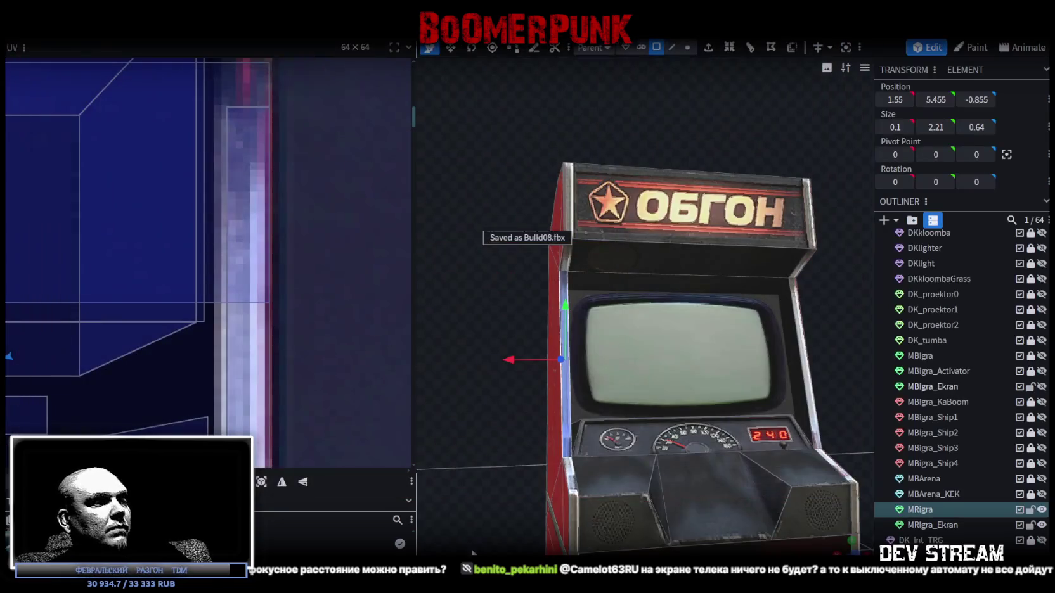
pyautogui.hotkey('alt', 'Tab')
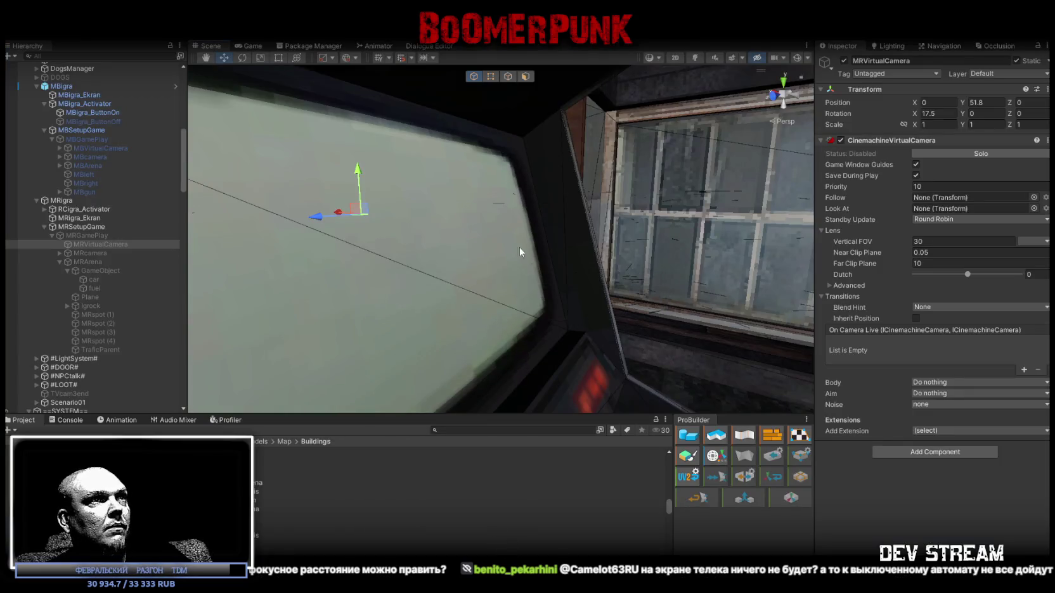
# Set MRVirtualCamera's Z position to -0.075 in front of the ОБГОН screen, then enter Play mode
pyautogui.moveTo(560, 254); pyautogui.dragTo(578, 252)
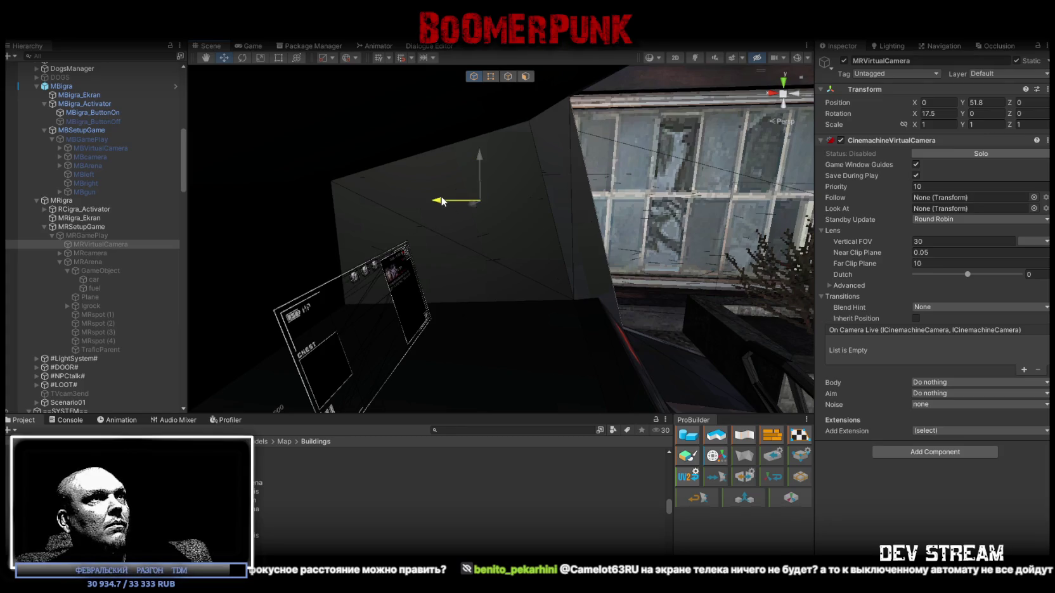
pyautogui.moveTo(480, 201); pyautogui.dragTo(496, 203)
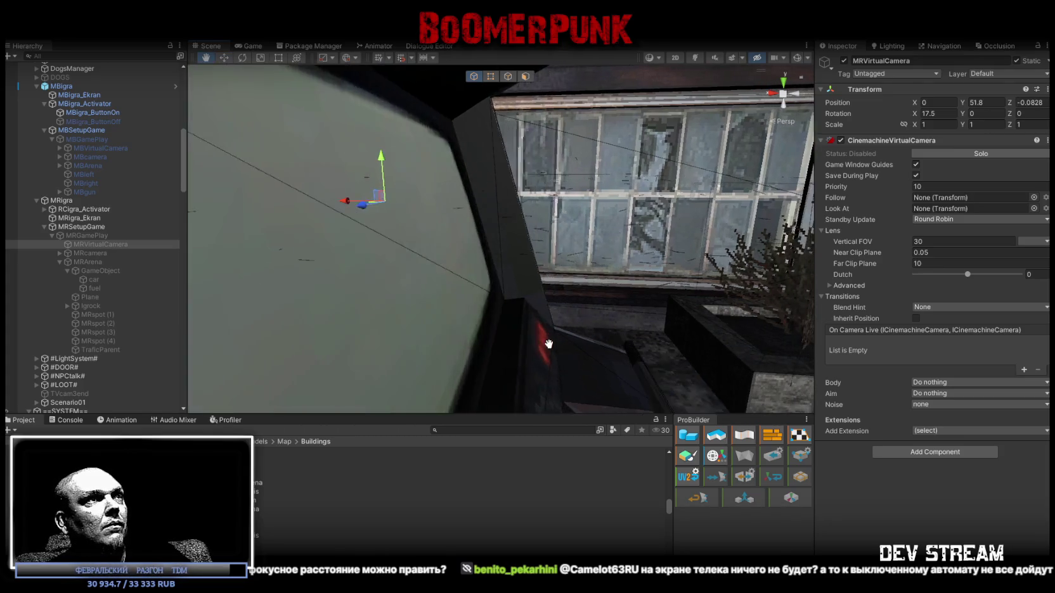
pyautogui.scroll(3, 553, 344)
pyautogui.hotkey('ctrl', 'z')
pyautogui.moveTo(645, 252); pyautogui.dragTo(546, 191)
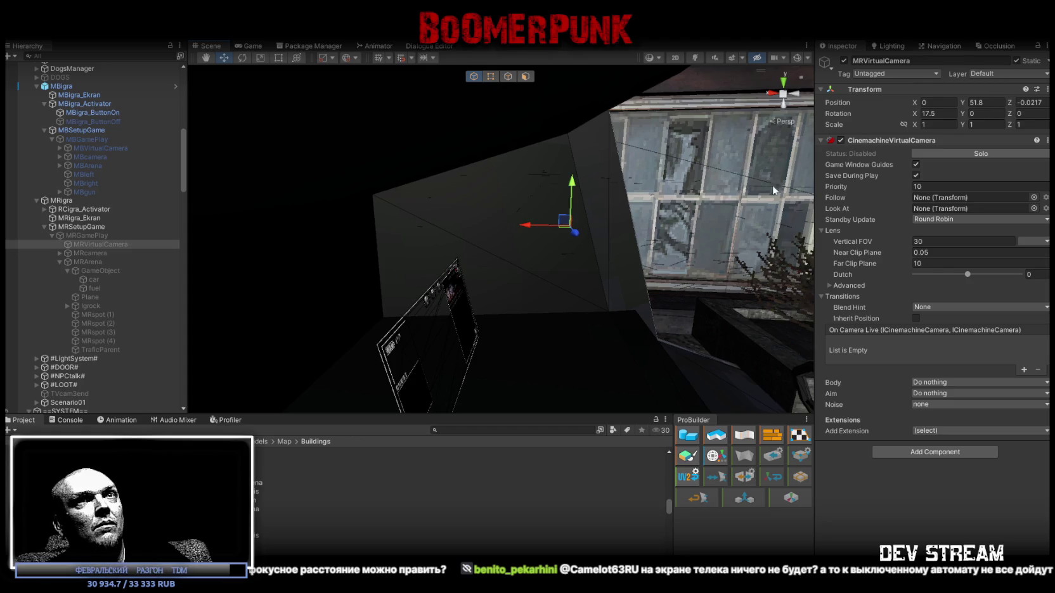
pyautogui.write('0.1')
pyautogui.moveTo(689, 200)
pyautogui.mouseDown()
pyautogui.moveTo(659, 190)
pyautogui.moveTo(691, 203)
pyautogui.moveTo(676, 199)
pyautogui.mouseUp()
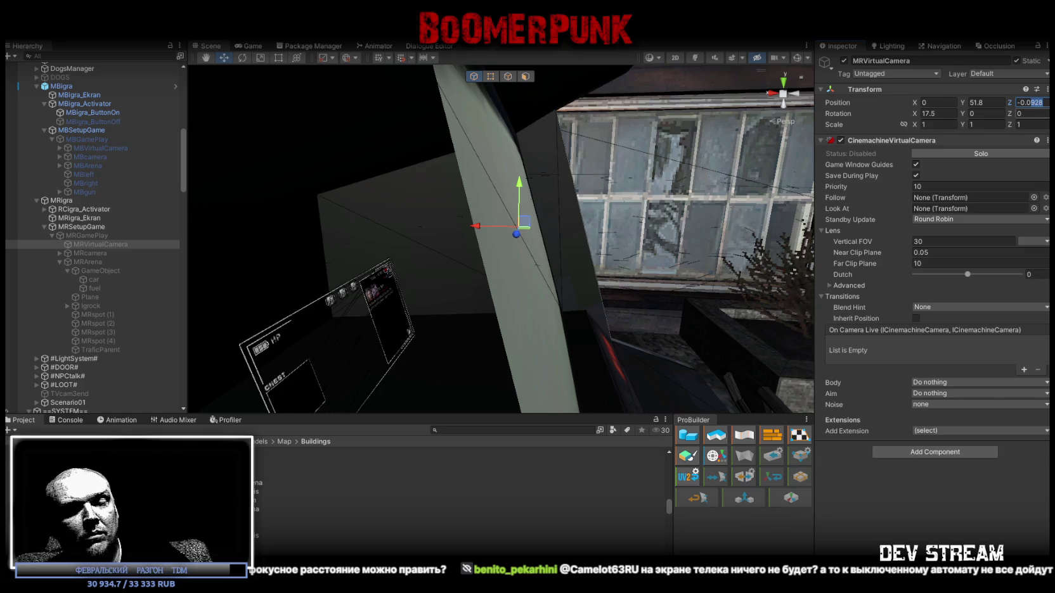
pyautogui.write('-0.075')
pyautogui.moveTo(534, 175)
pyautogui.mouseDown()
pyautogui.moveTo(494, 201)
pyautogui.moveTo(482, 155)
pyautogui.mouseUp()
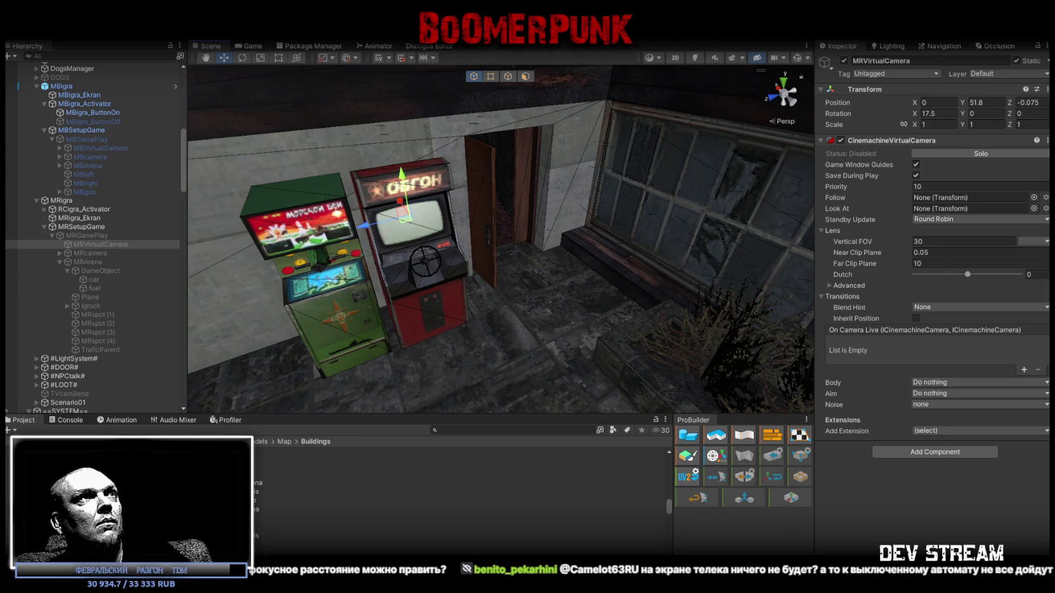
pyautogui.hotkey('ctrl', 'p')
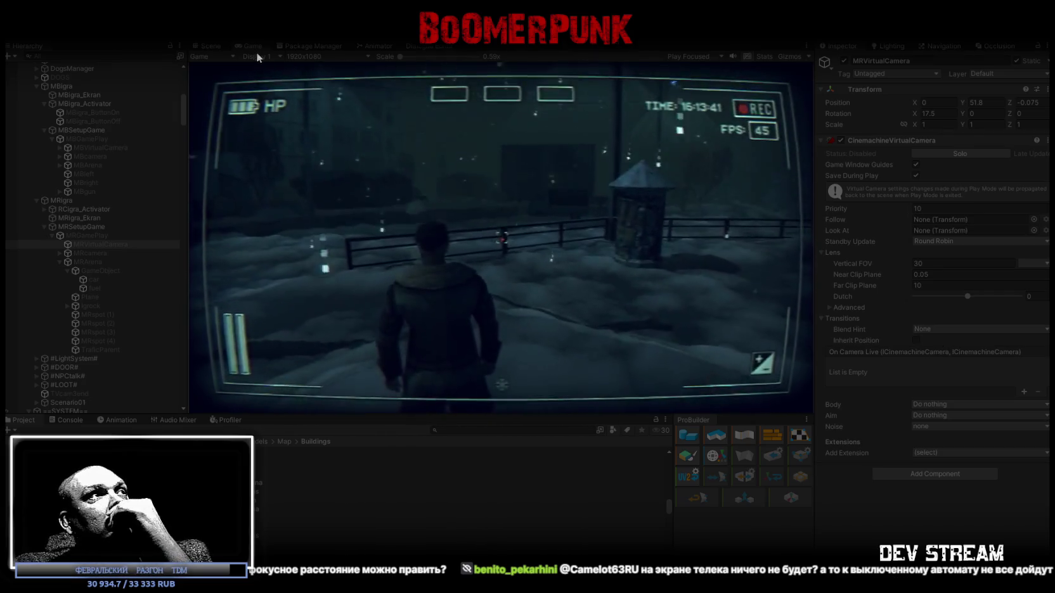
# Maximize the Game view to fill the editor
pyautogui.doubleClick(248, 42)
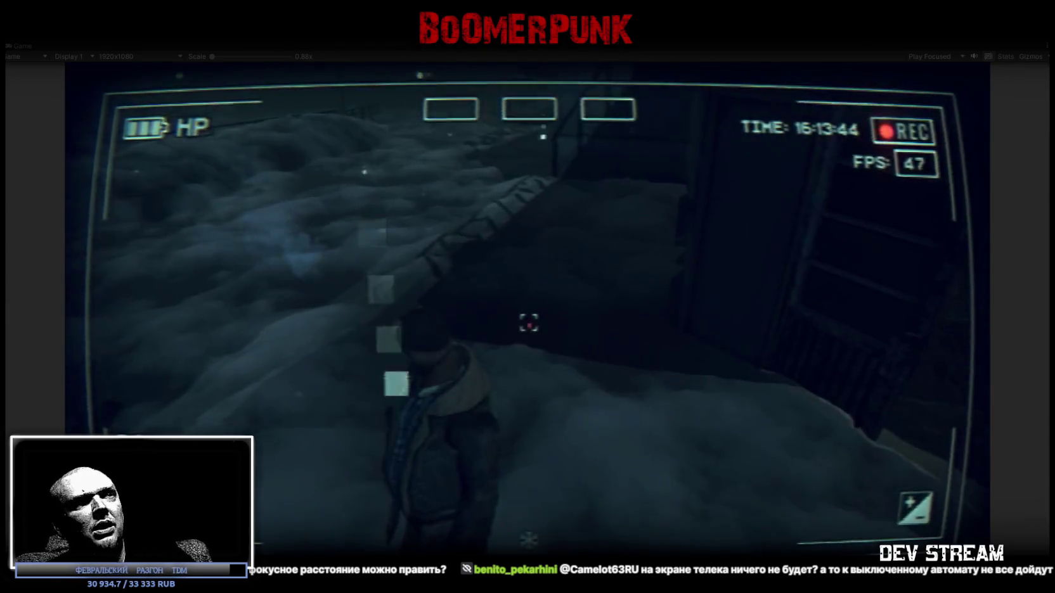
# Walk the player to the ОБГОН cabinet and press E to launch the periscope mini-game
pyautogui.press('w')
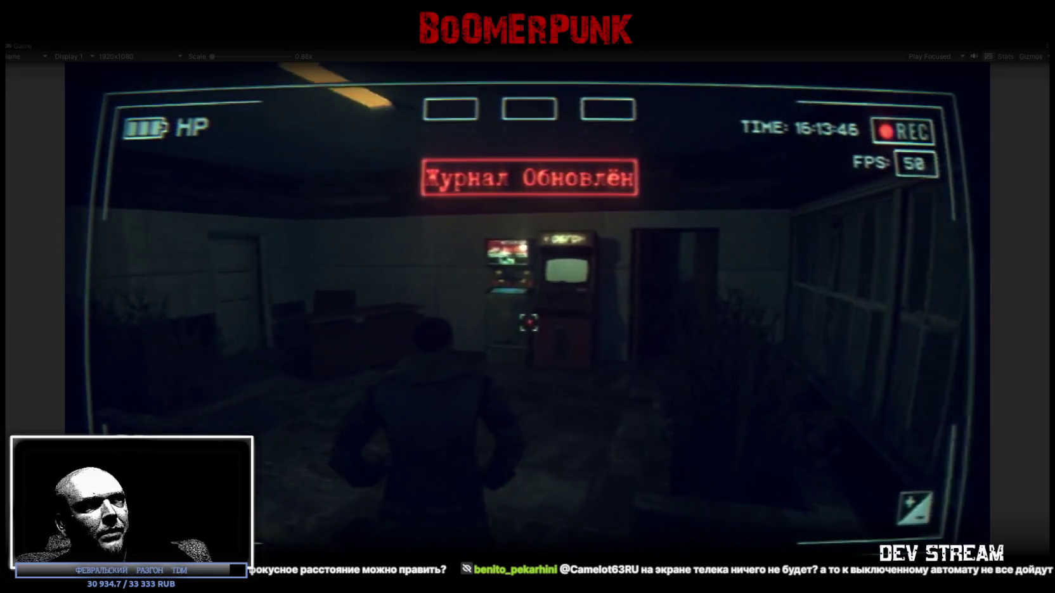
pyautogui.press('e')
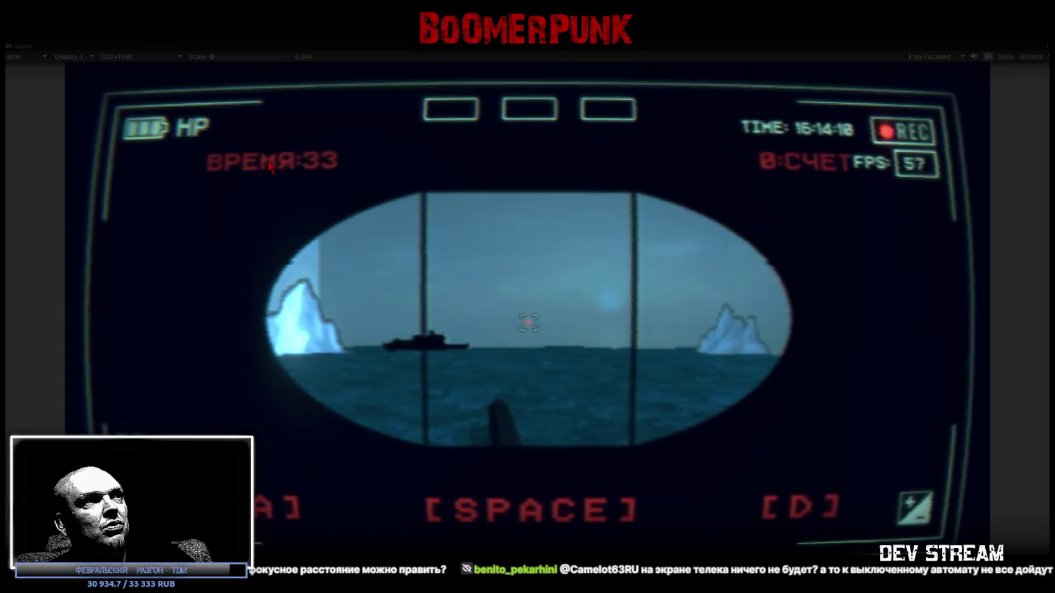
# Swing the periscope left and right with A/D, firing torpedoes at the passing ships
pyautogui.press('d')
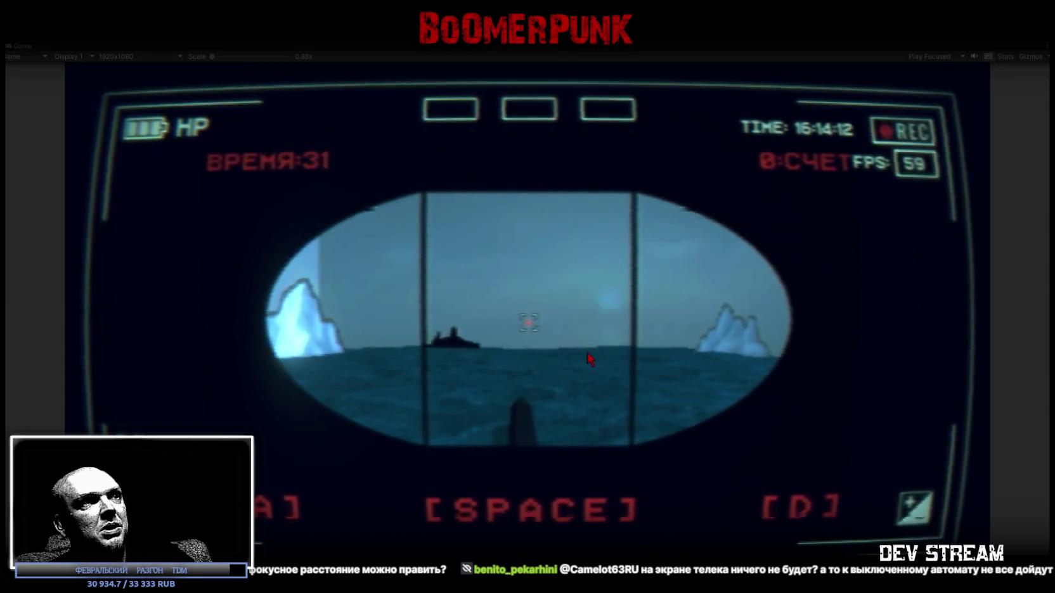
pyautogui.press('space')
pyautogui.press('a')
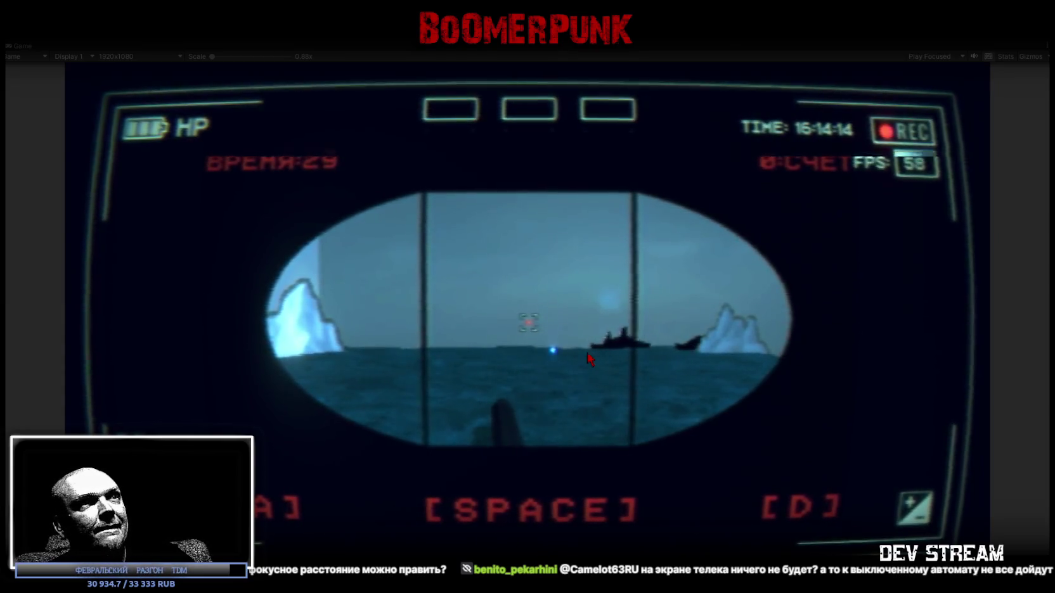
pyautogui.press('space')
pyautogui.press('d')
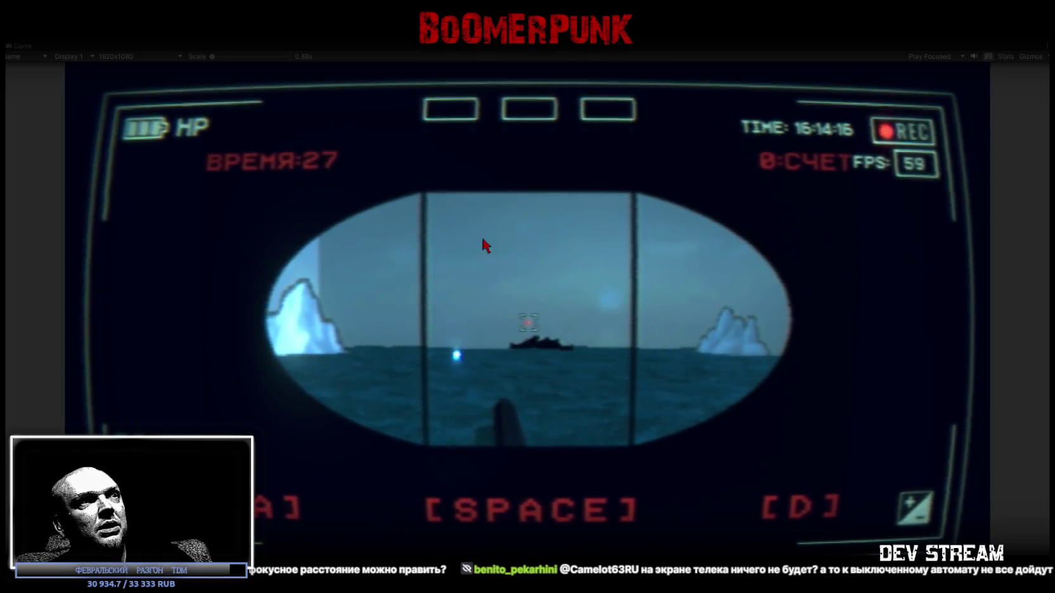
pyautogui.press('space')
pyautogui.press('a')
pyautogui.press('space')
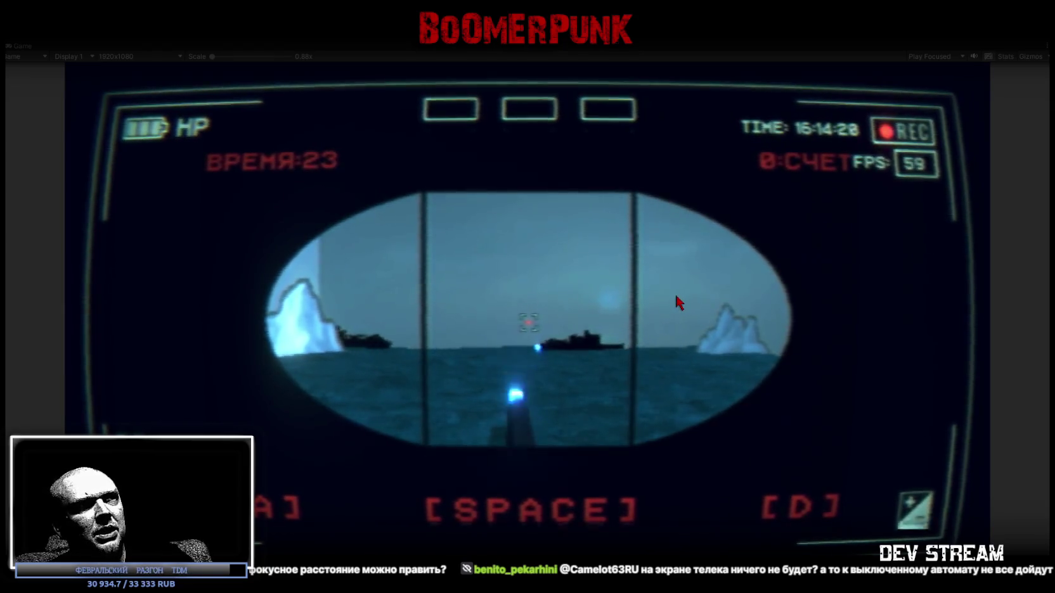
pyautogui.press('d')
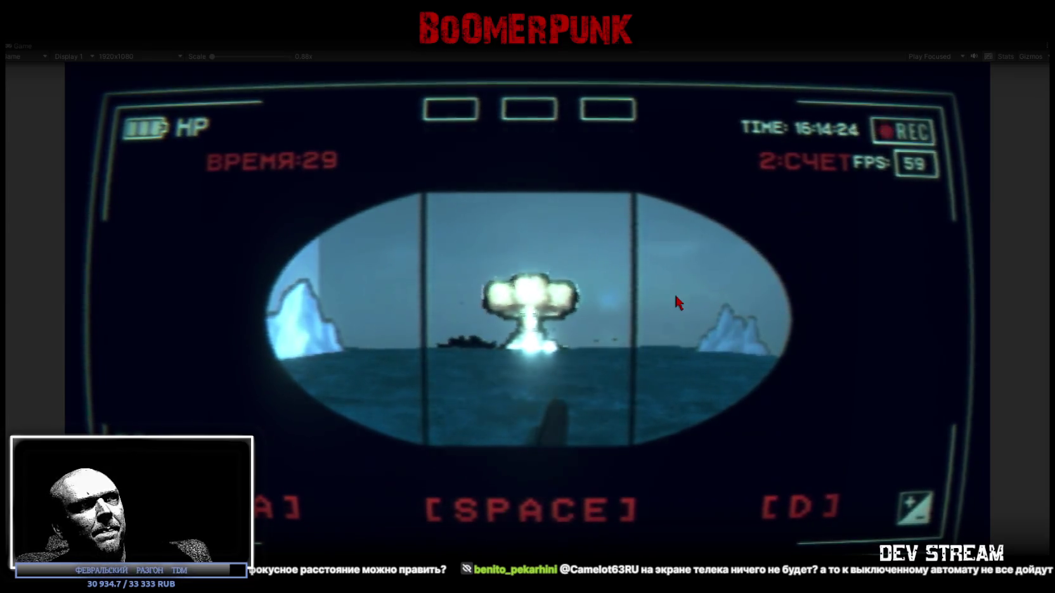
pyautogui.press('space')
pyautogui.press('a')
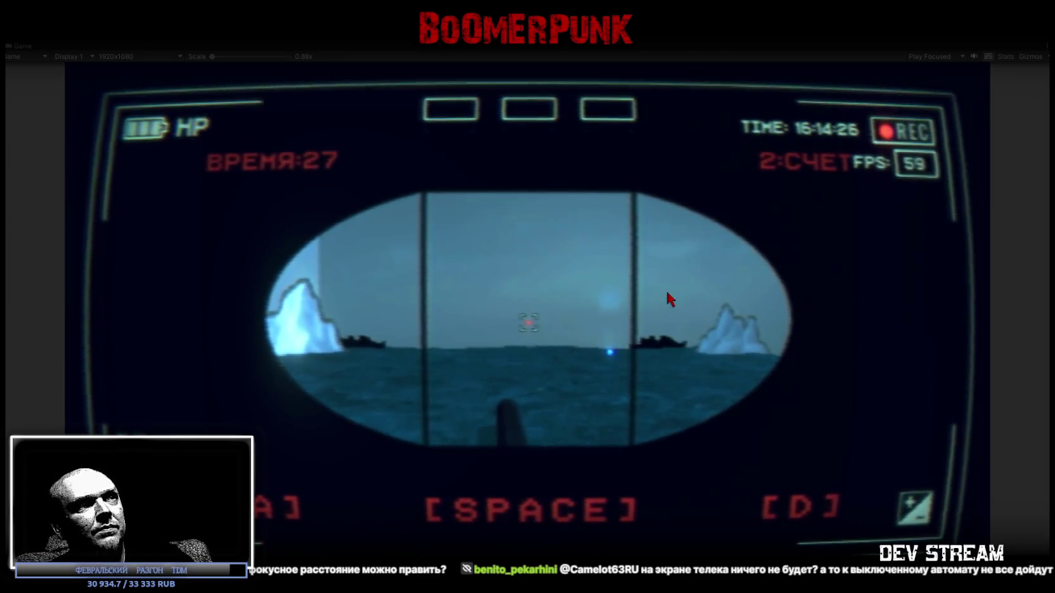
pyautogui.press('space')
pyautogui.press('d')
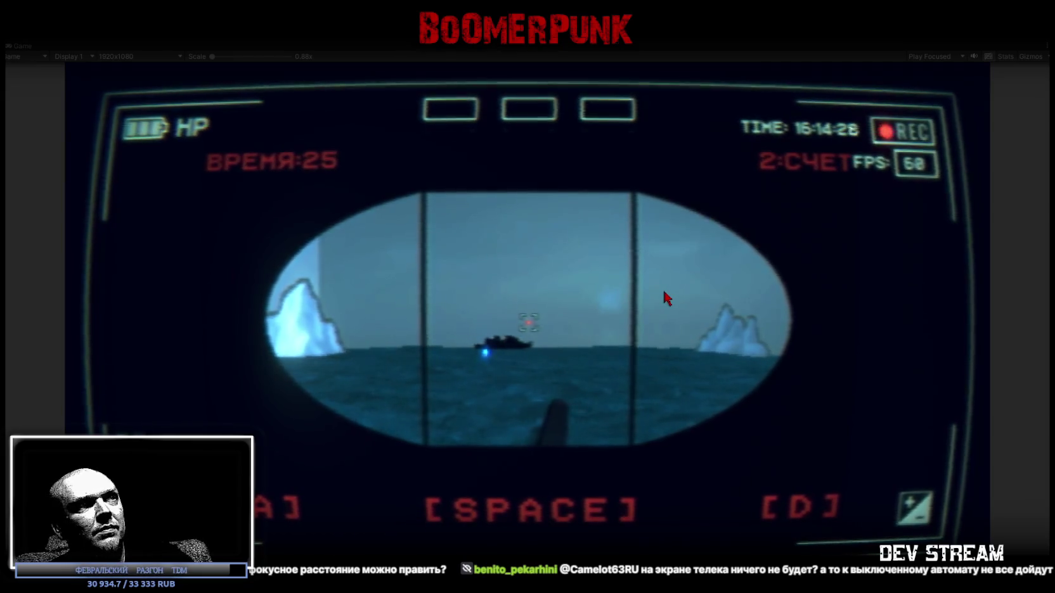
pyautogui.press('space')
pyautogui.press('a')
pyautogui.press('space')
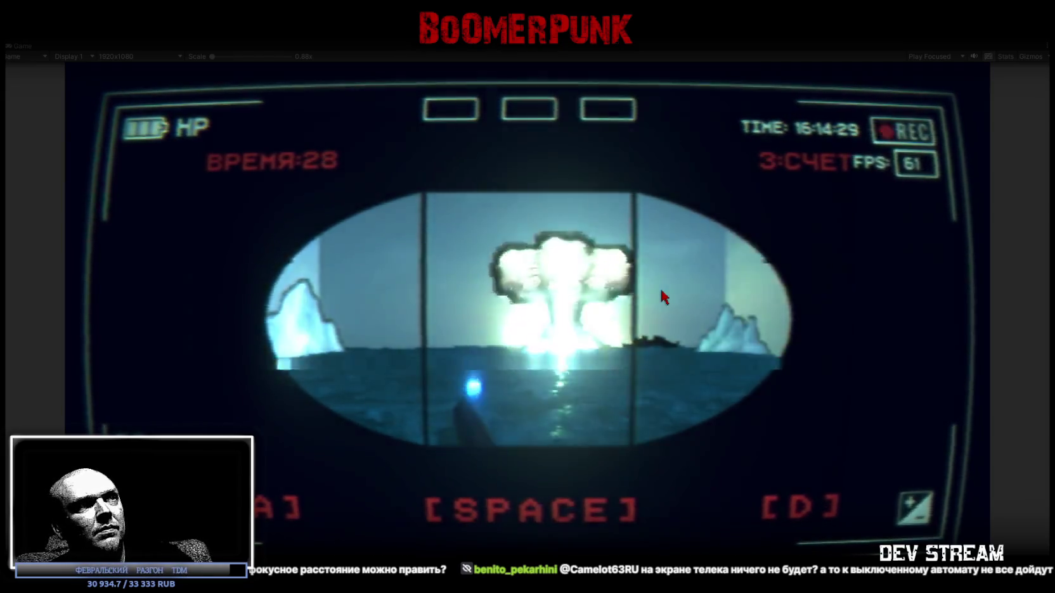
pyautogui.press('d')
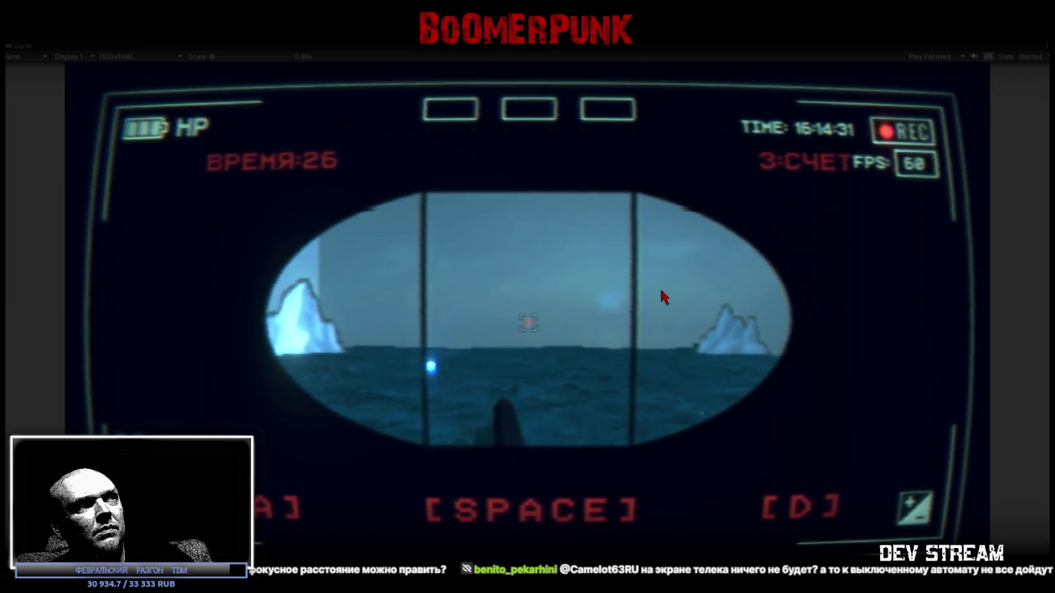
pyautogui.press('space')
pyautogui.press('a')
pyautogui.press('space')
pyautogui.press('d')
pyautogui.press('space')
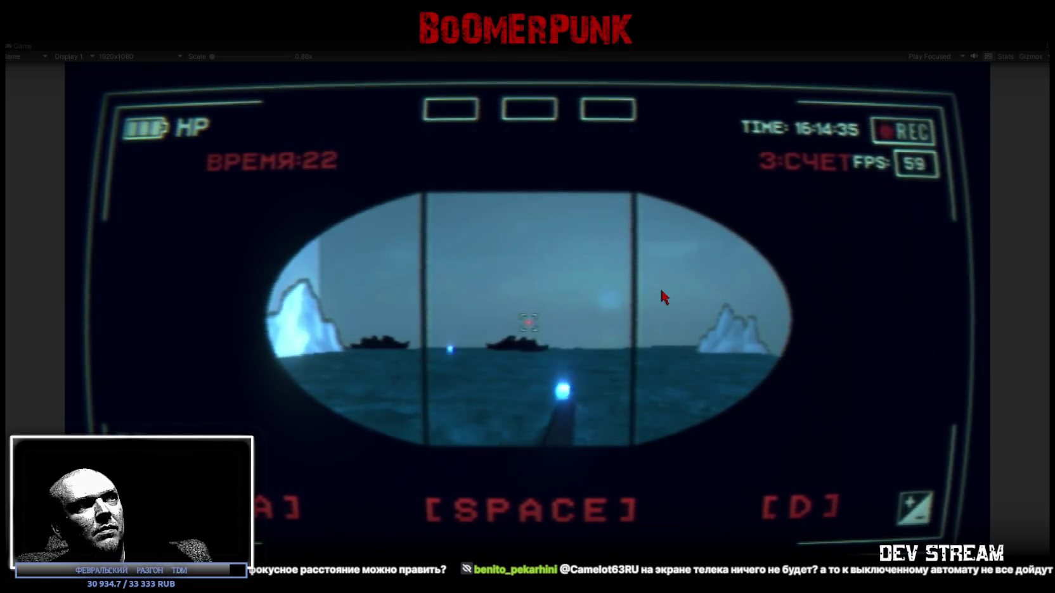
# Keep re-aiming at each newly appeared ship and torpedoing it to raise the score
pyautogui.press('a')
pyautogui.press('space')
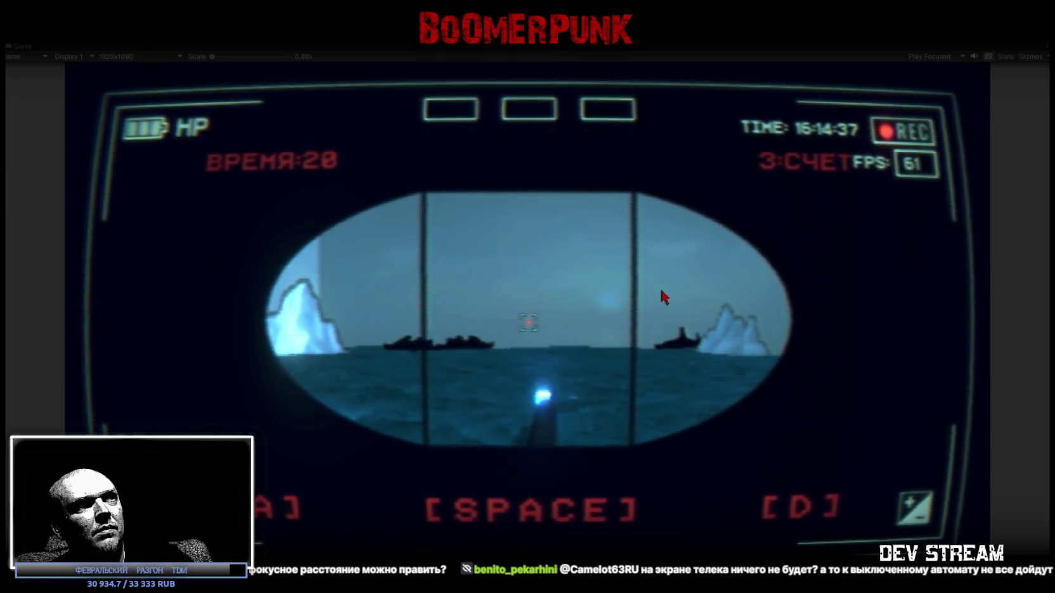
pyautogui.press('a')
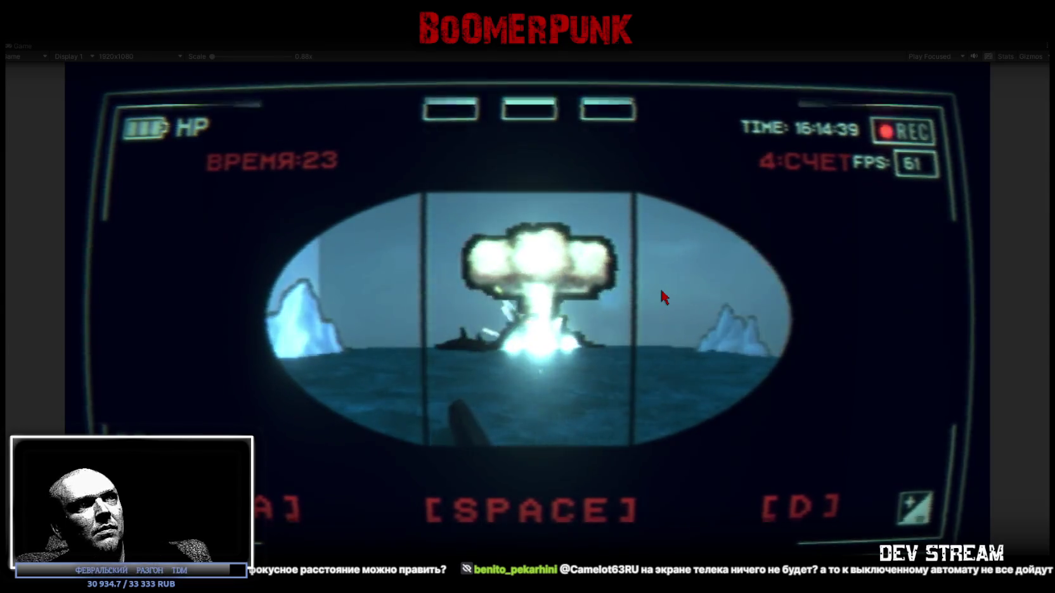
pyautogui.press('space')
pyautogui.press('space')
pyautogui.press('d')
pyautogui.press('space')
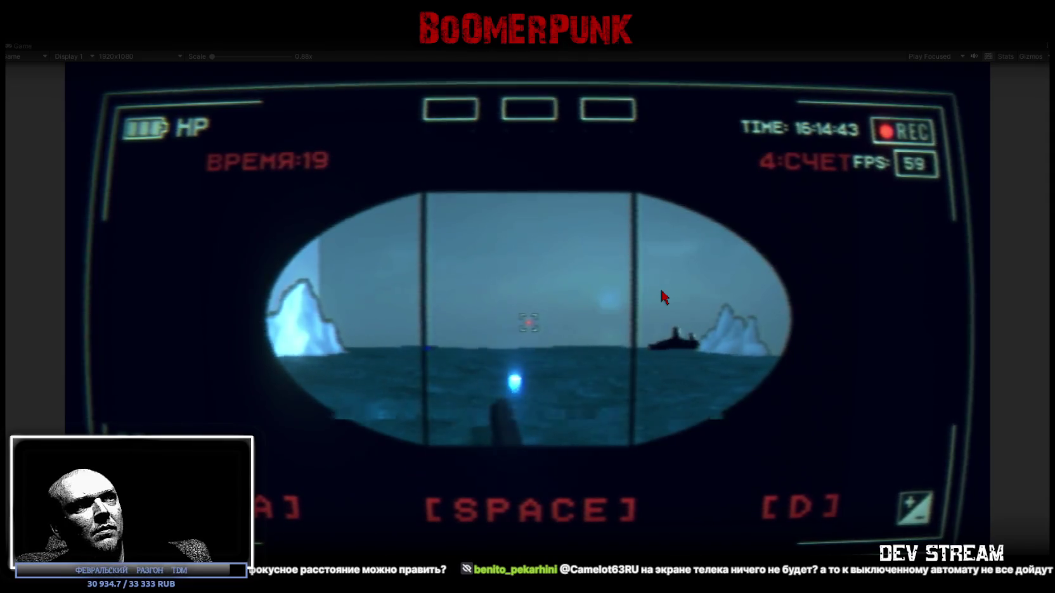
pyautogui.press('a')
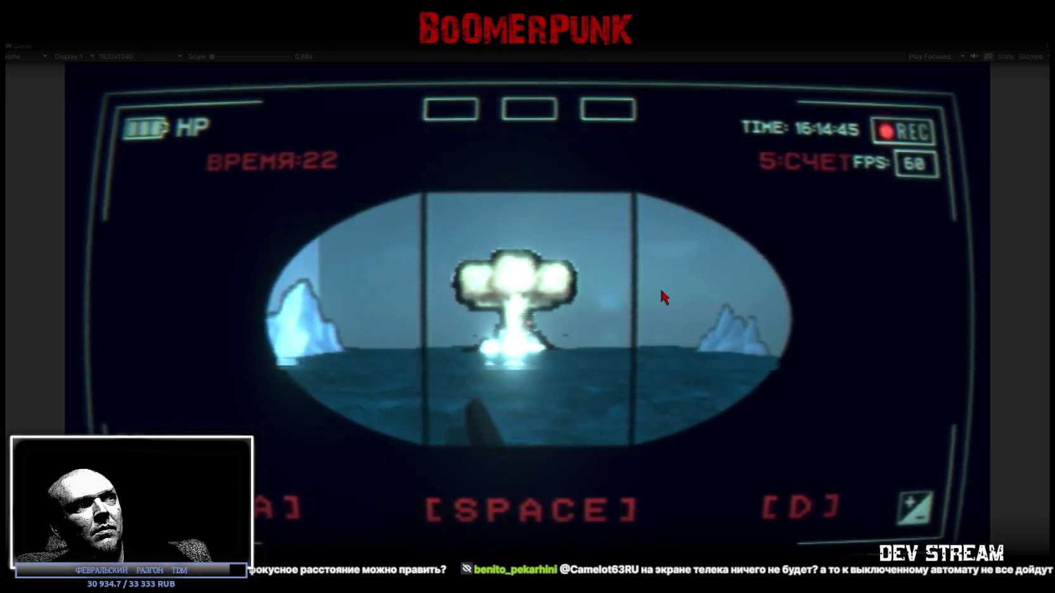
pyautogui.press('space')
pyautogui.press('d')
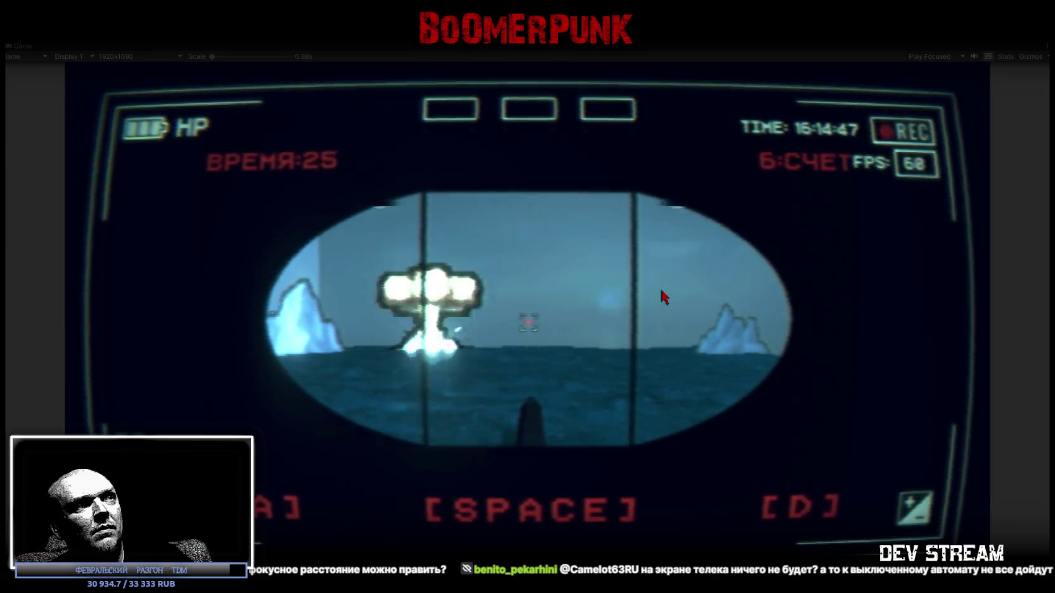
pyautogui.press('space')
pyautogui.press('space')
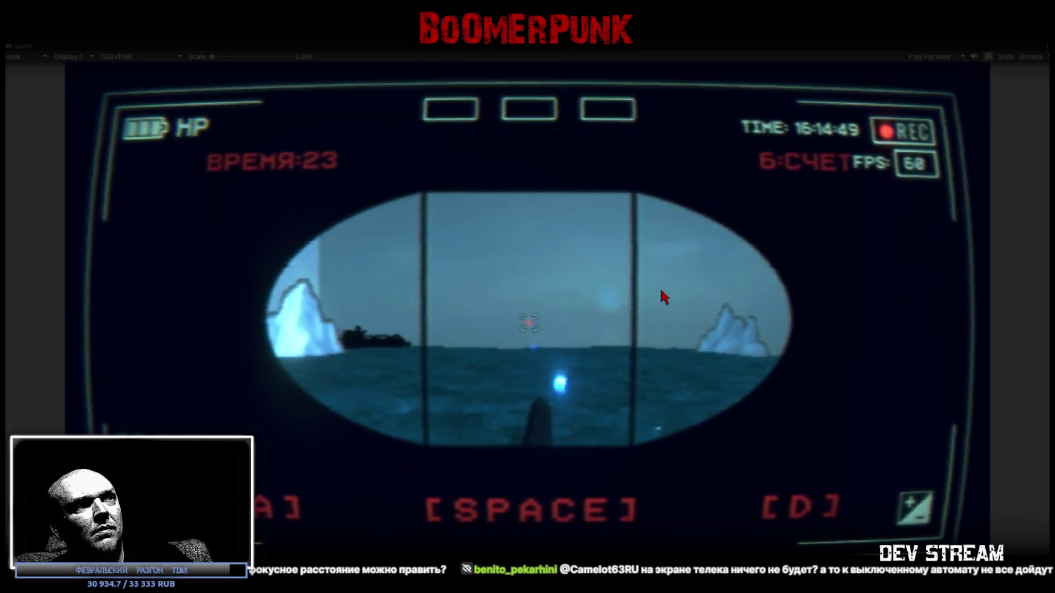
pyautogui.press('d')
pyautogui.press('space')
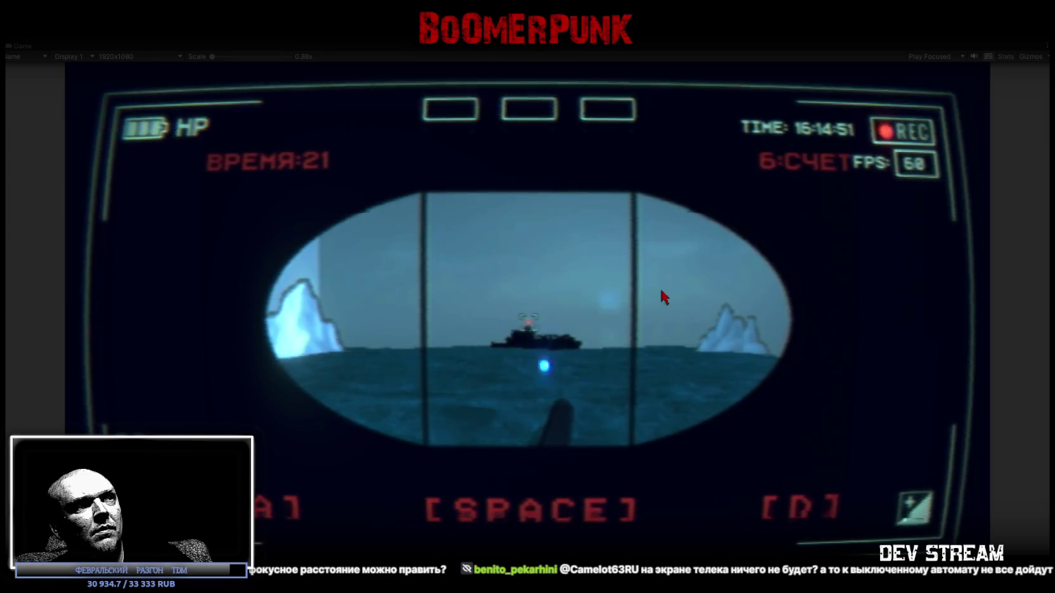
pyautogui.press('a')
pyautogui.press('space')
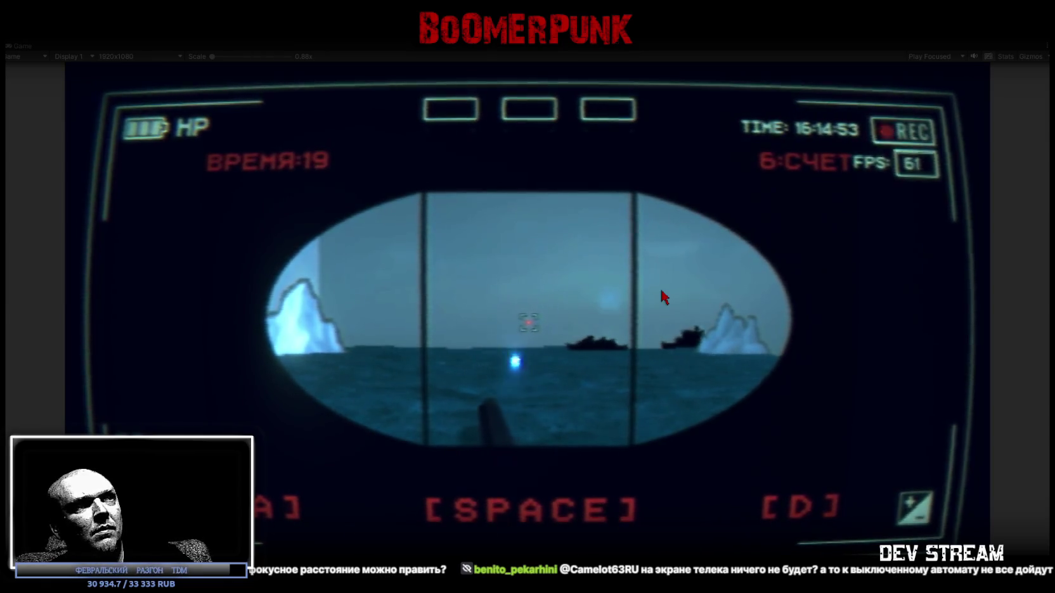
pyautogui.press('d')
pyautogui.press('space')
pyautogui.press('d')
pyautogui.press('space')
pyautogui.press('a')
# Fire repeated torpedoes until the score reaches 21, then exit the mini-game
pyautogui.press('space')
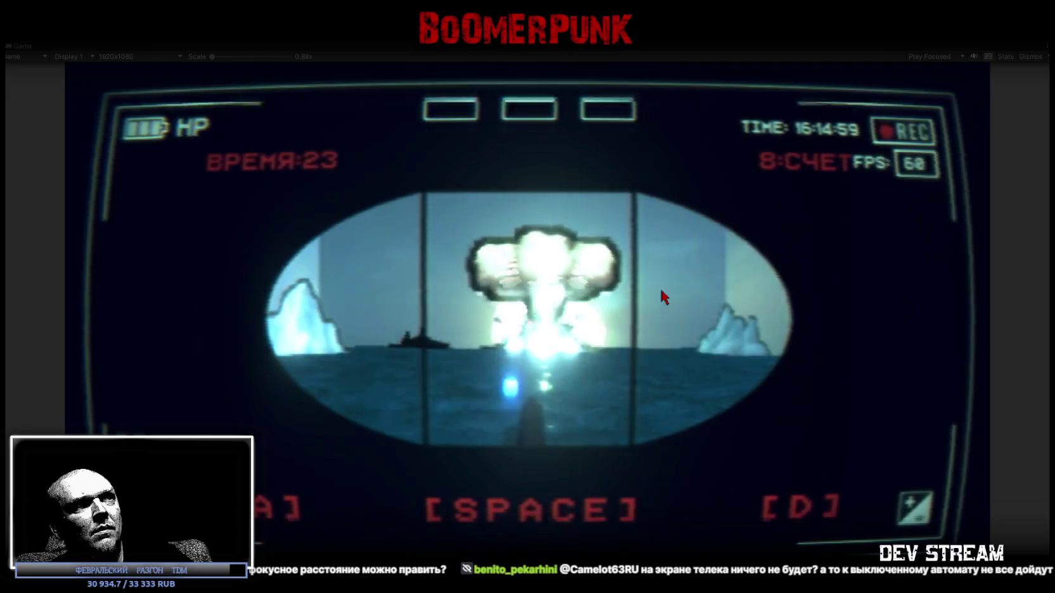
pyautogui.press('space')
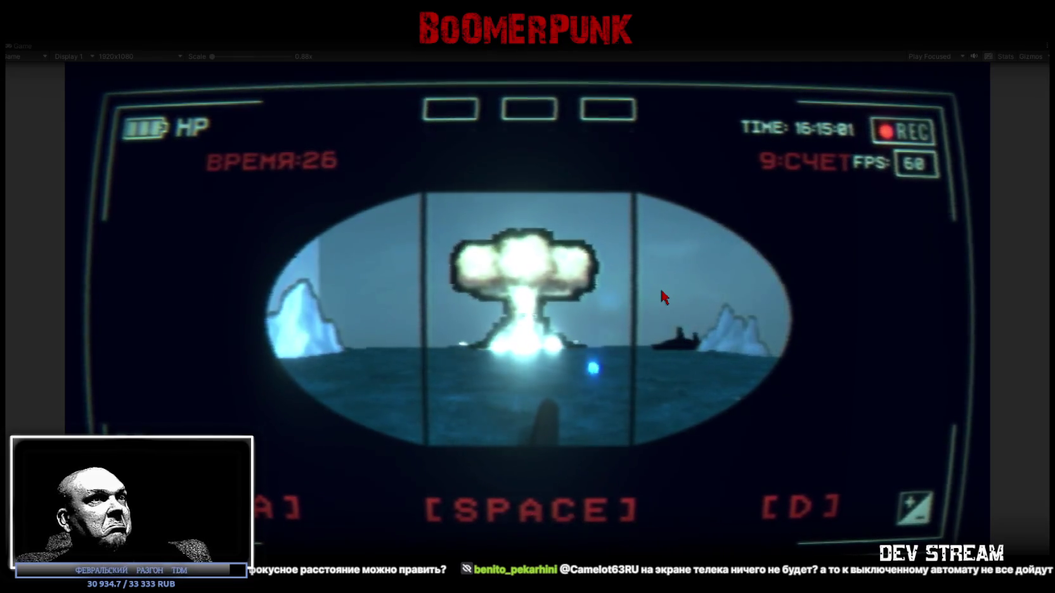
pyautogui.press('space')
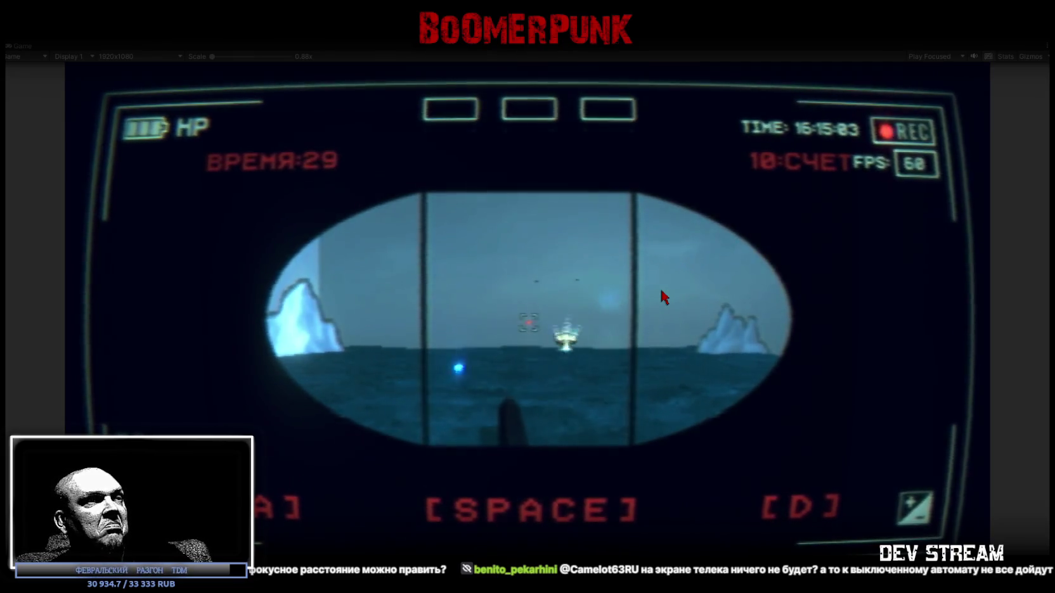
pyautogui.press('space')
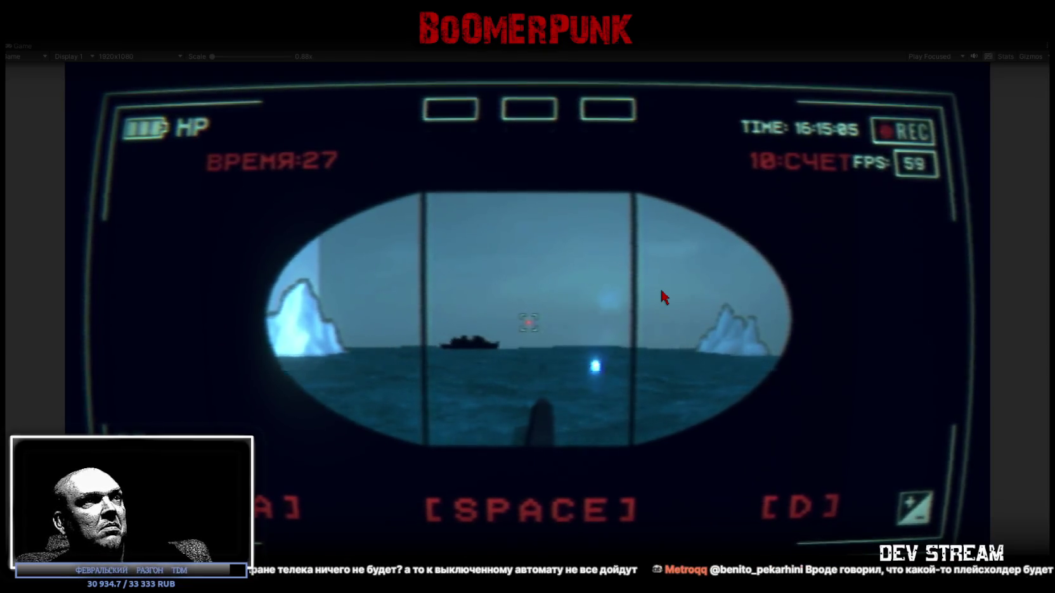
pyautogui.press('space')
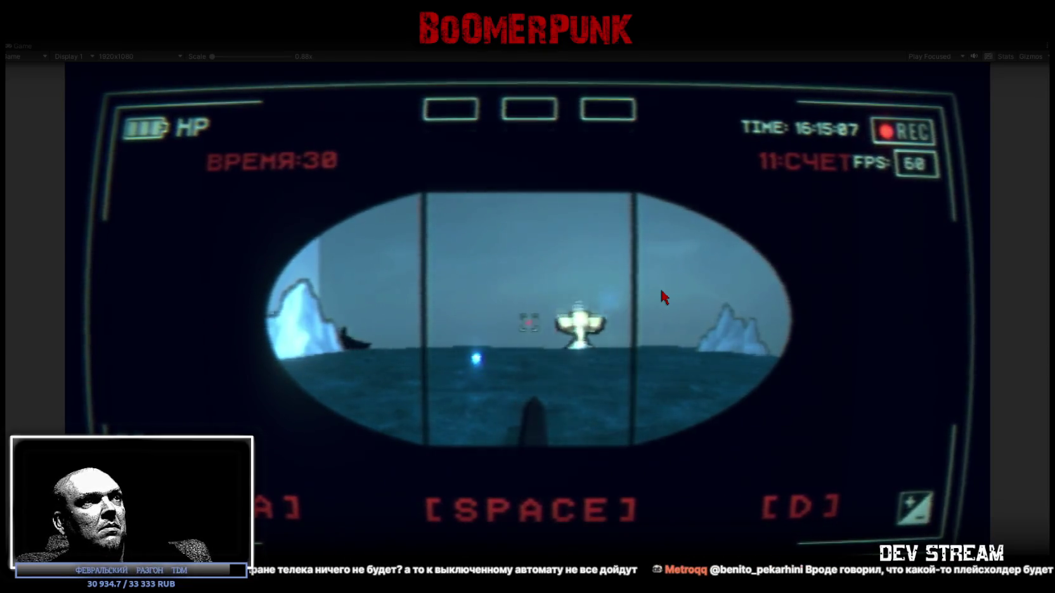
pyautogui.press('space')
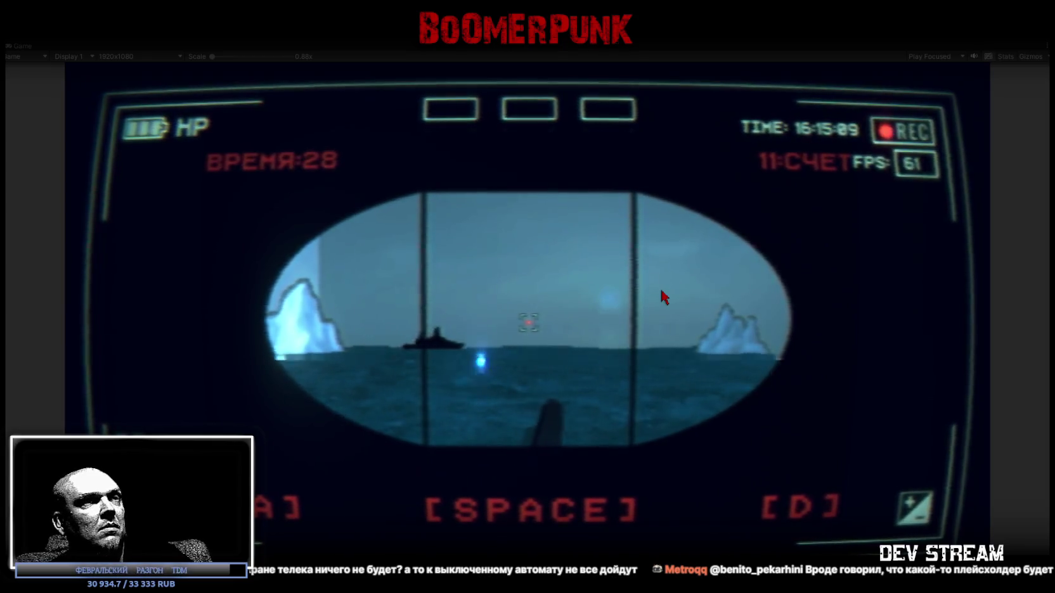
pyautogui.press('space')
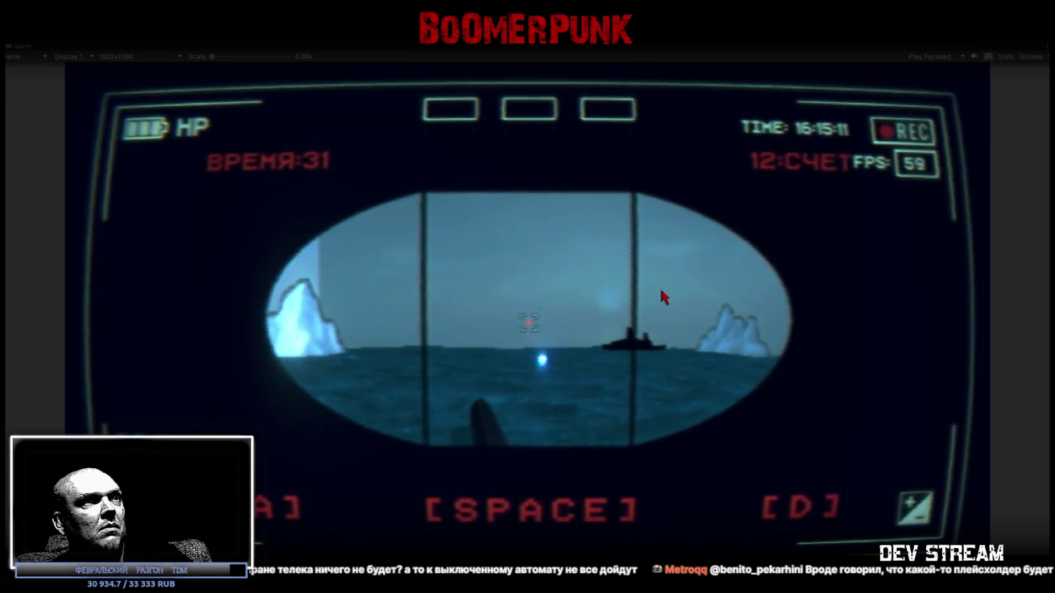
pyautogui.press('space')
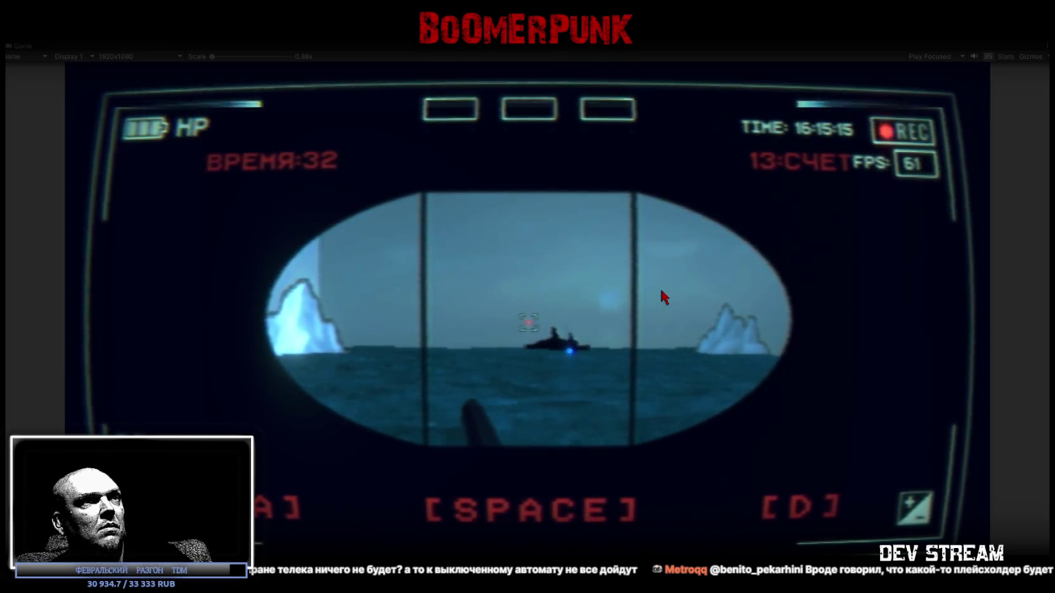
pyautogui.press('space')
pyautogui.press('space')
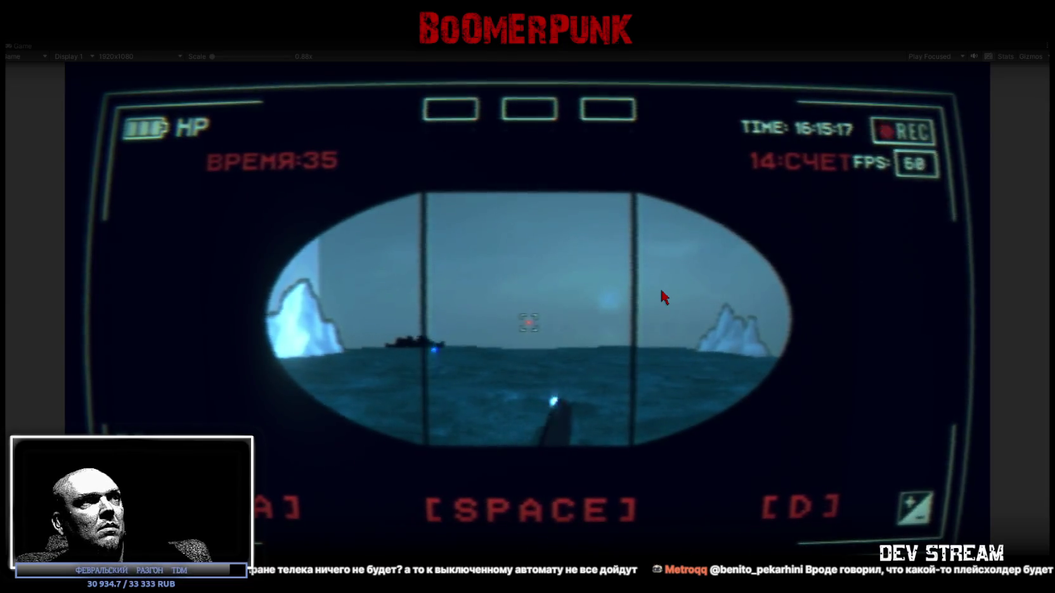
pyautogui.press('space')
pyautogui.press('space')
pyautogui.press('space')
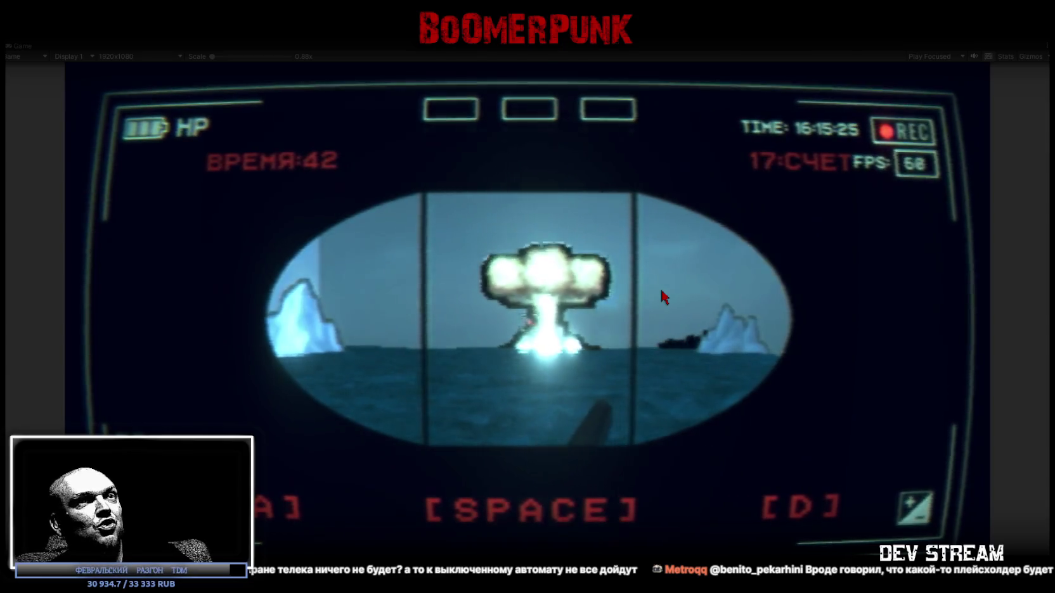
pyautogui.press('space')
pyautogui.press('space')
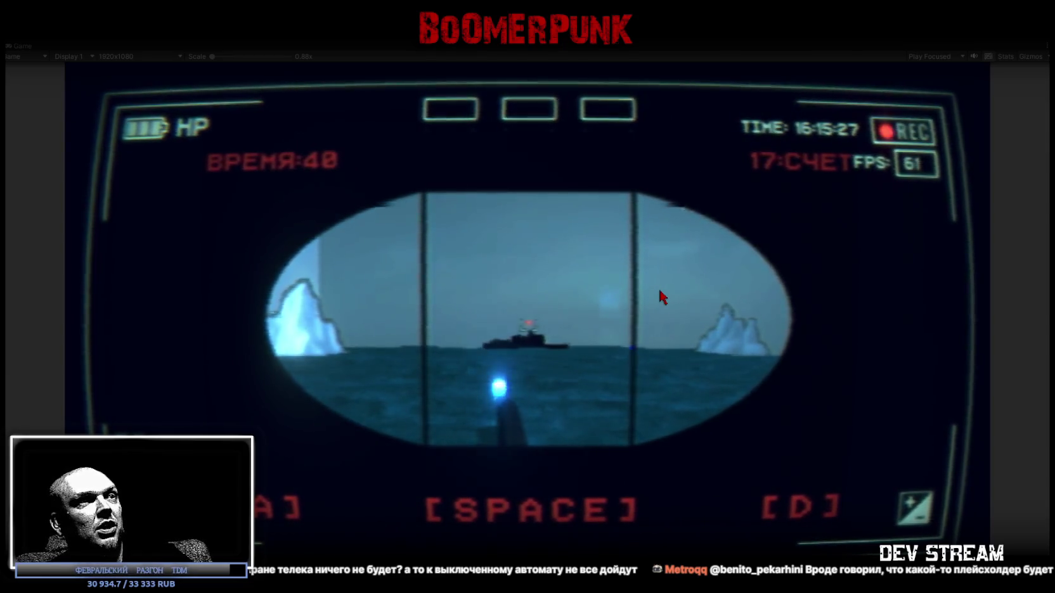
pyautogui.press('space')
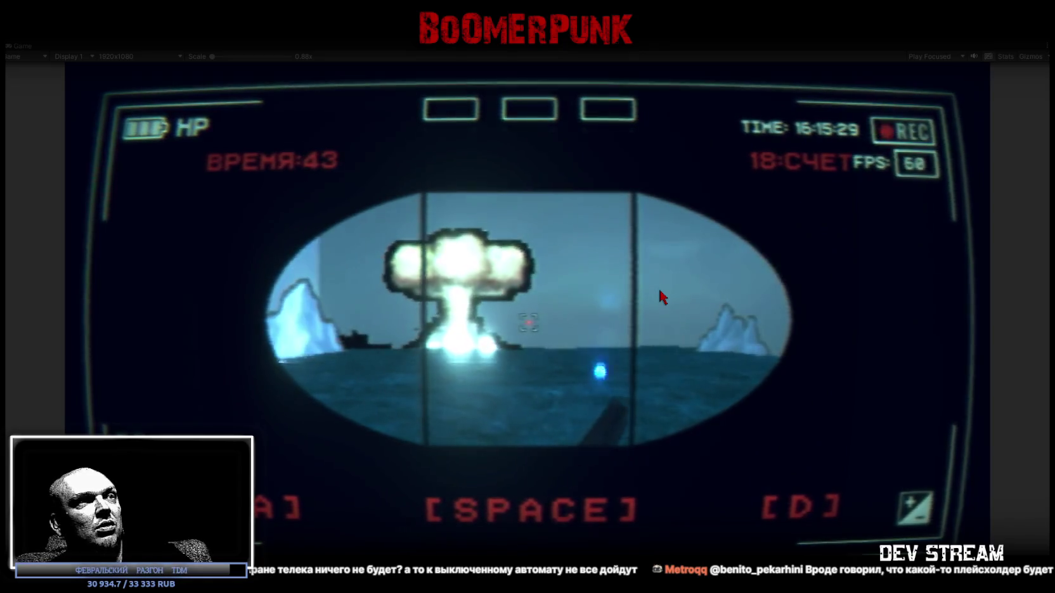
pyautogui.press('space')
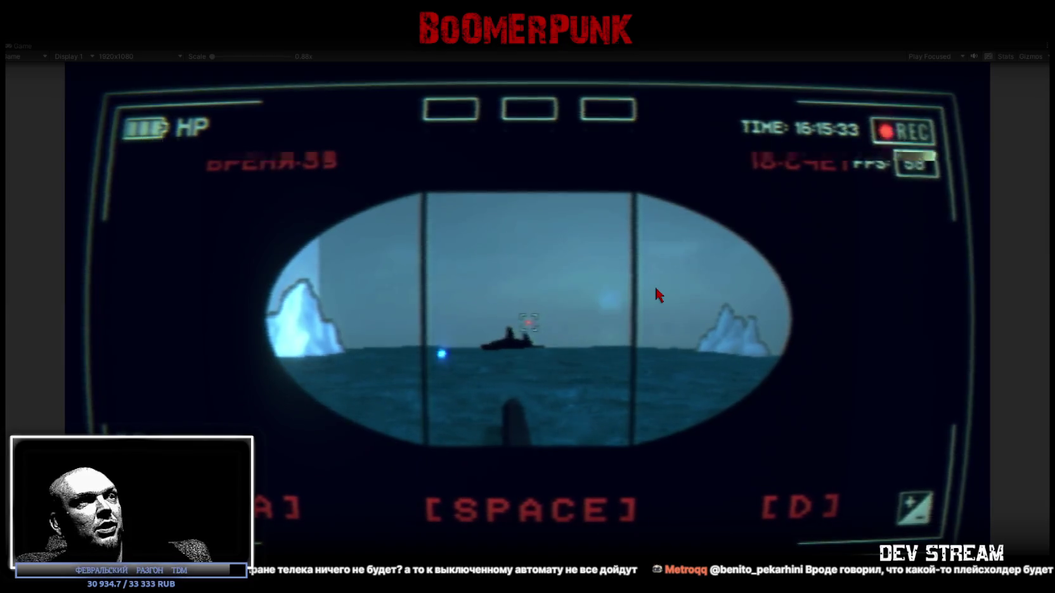
pyautogui.press('space')
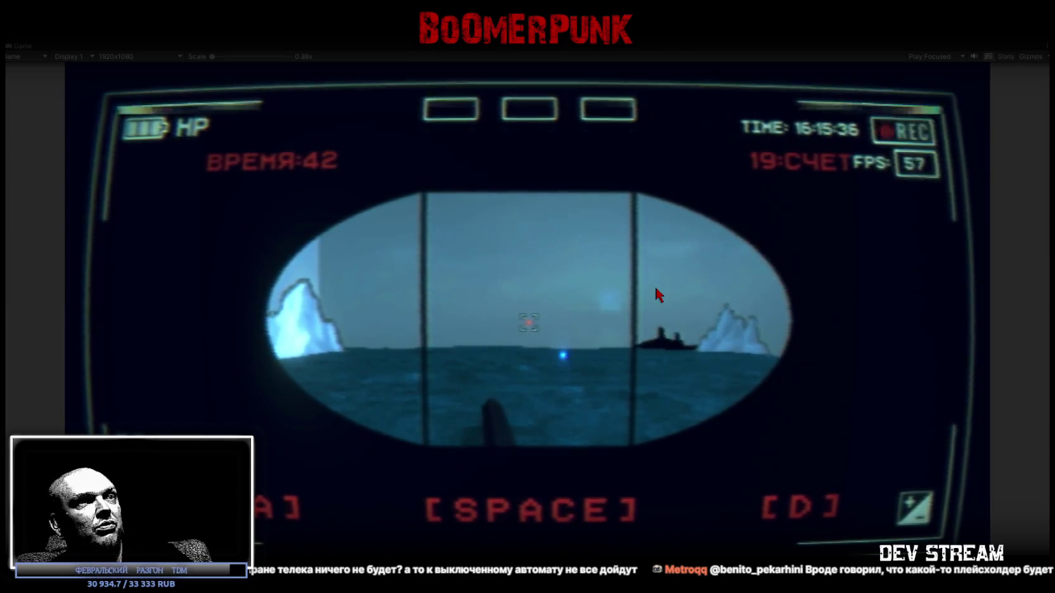
pyautogui.press('space')
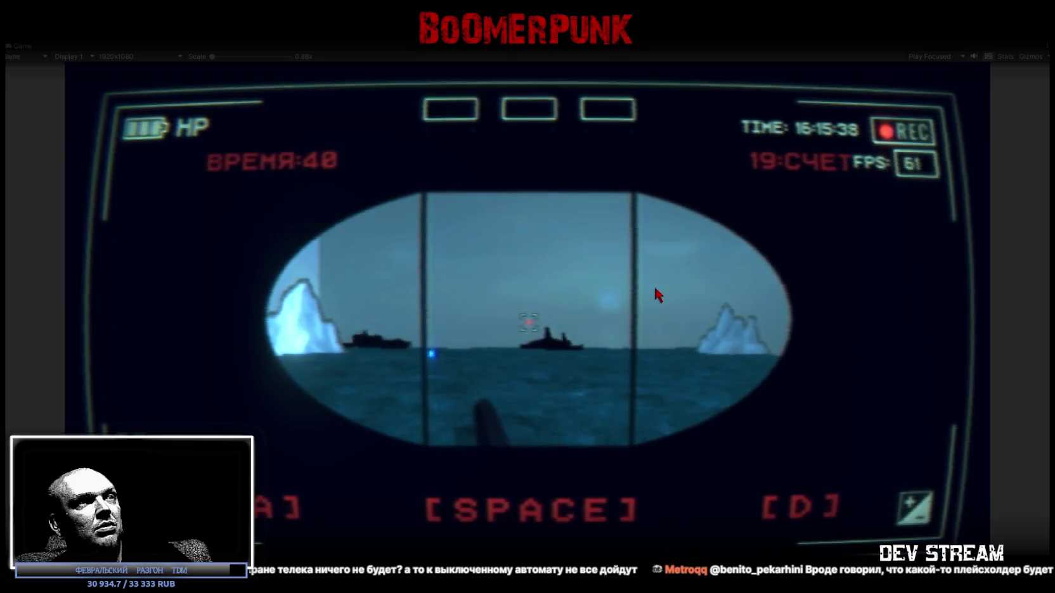
pyautogui.press('space')
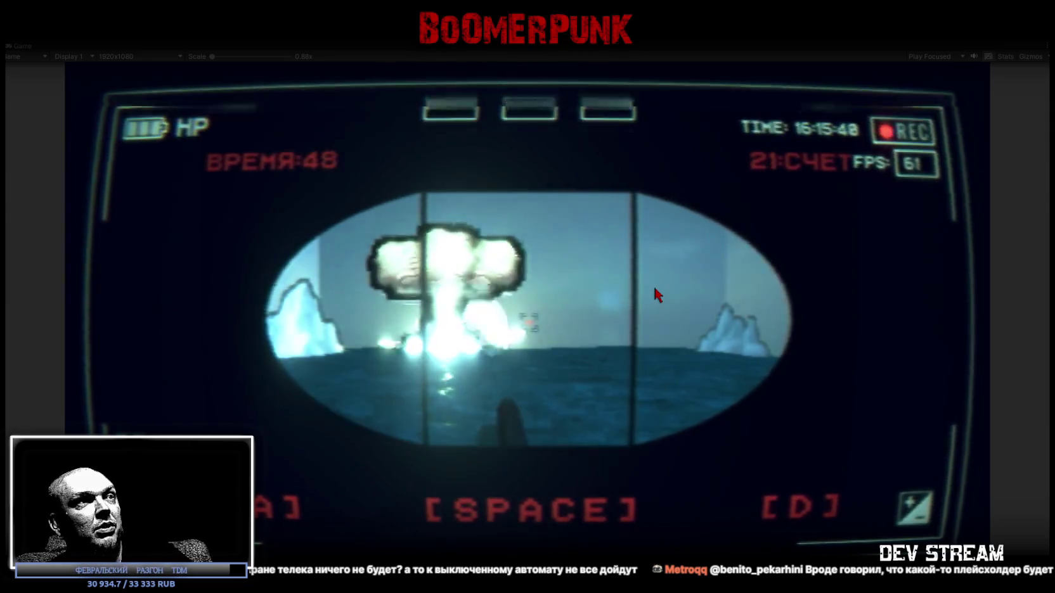
pyautogui.press('Escape')
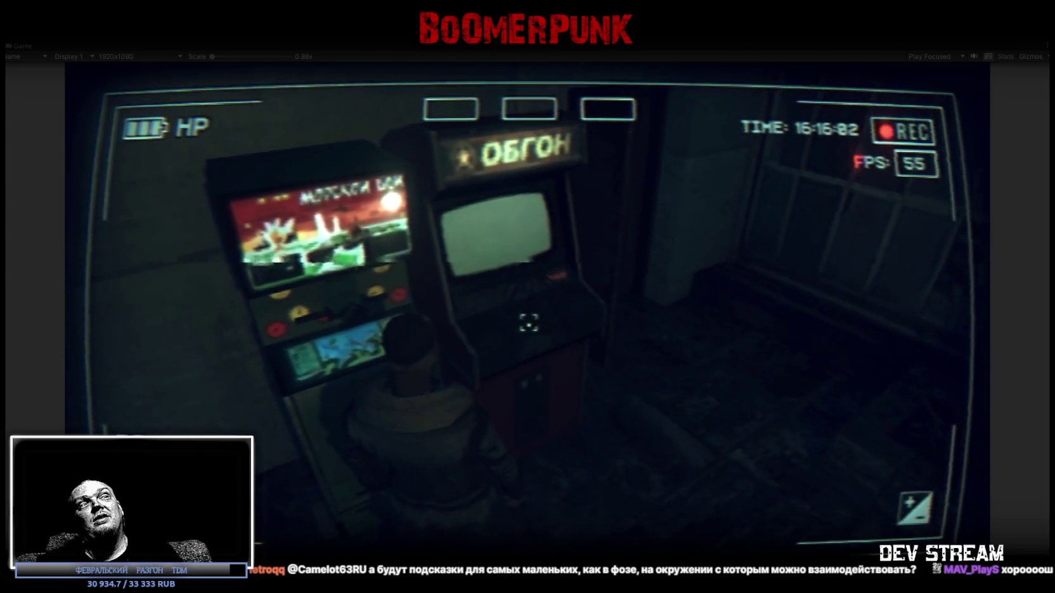
# Walk past the sea-battle cabinet with WASD and step back beside the ОБГОН machine
pyautogui.press('s')
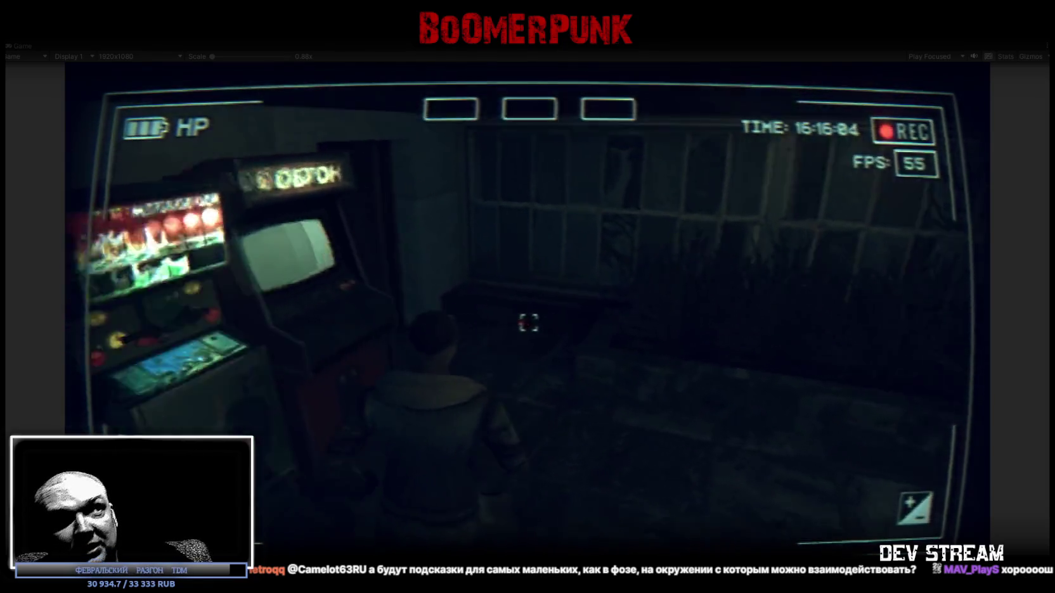
pyautogui.press('w')
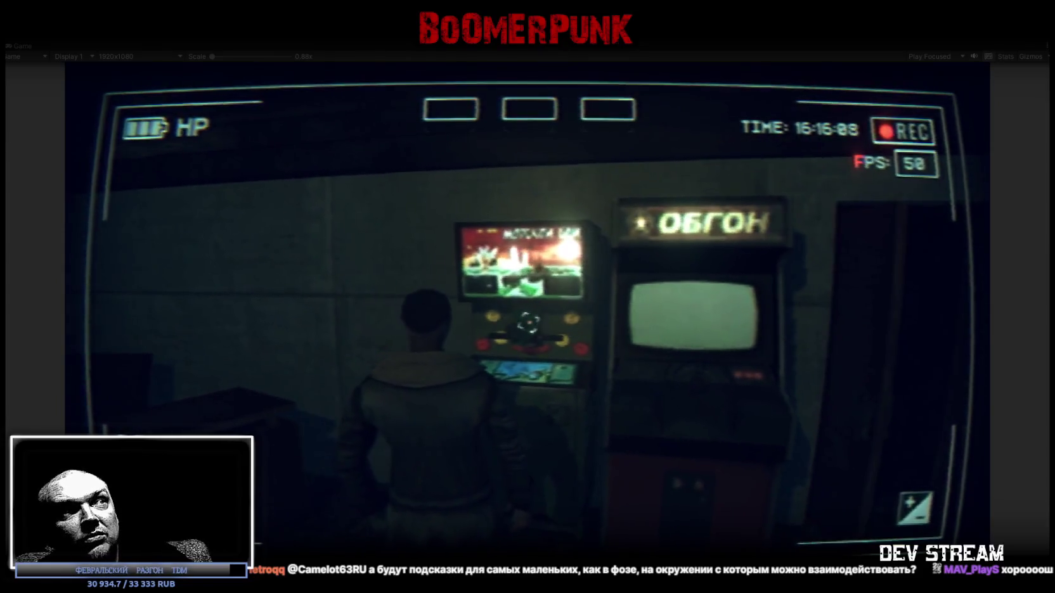
pyautogui.press('w')
pyautogui.press('w')
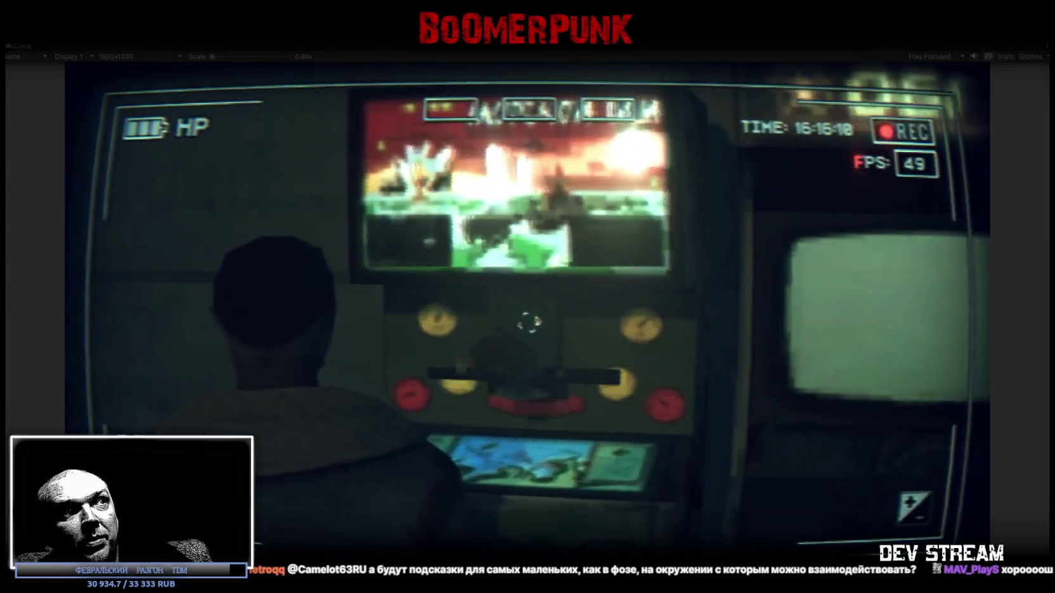
pyautogui.press('a')
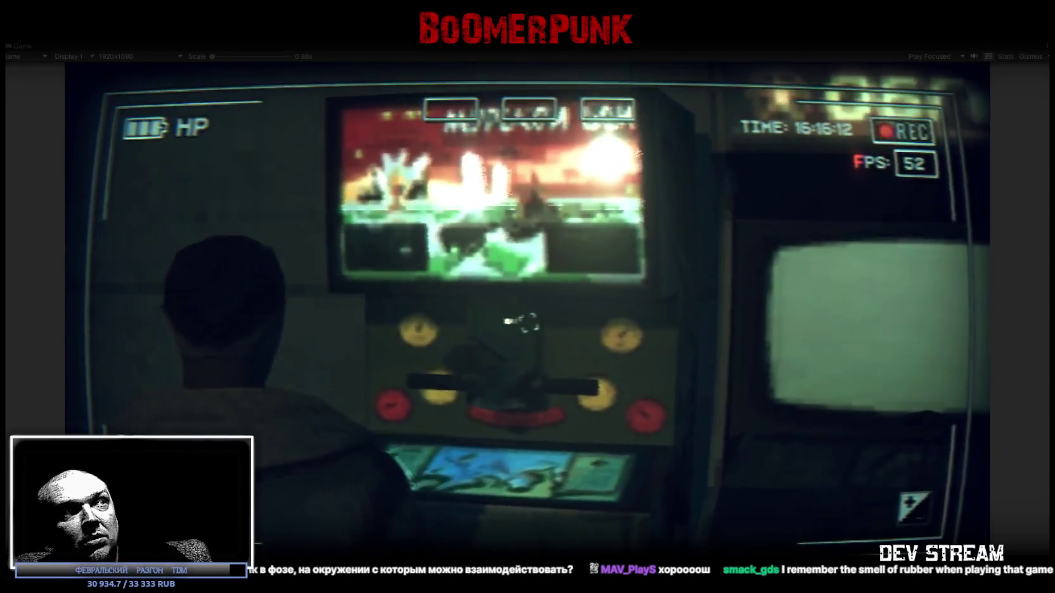
pyautogui.press('a')
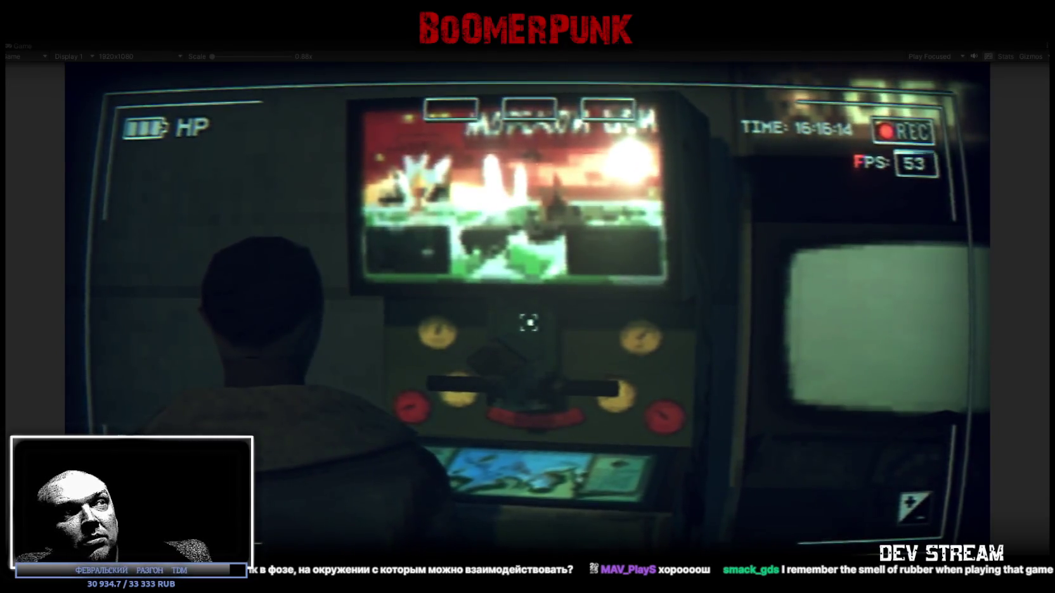
pyautogui.press('a')
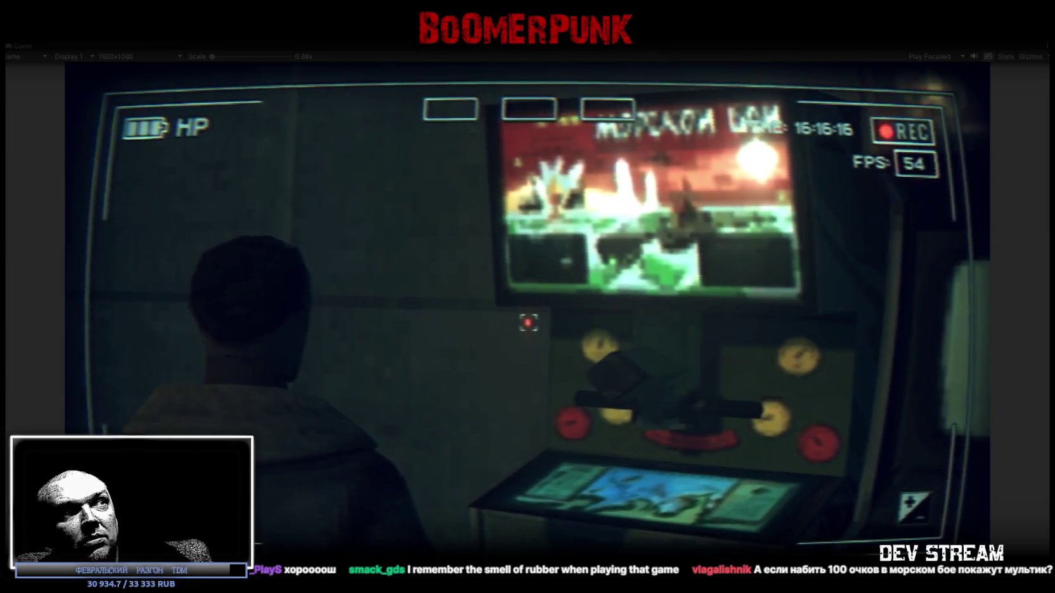
pyautogui.press('d')
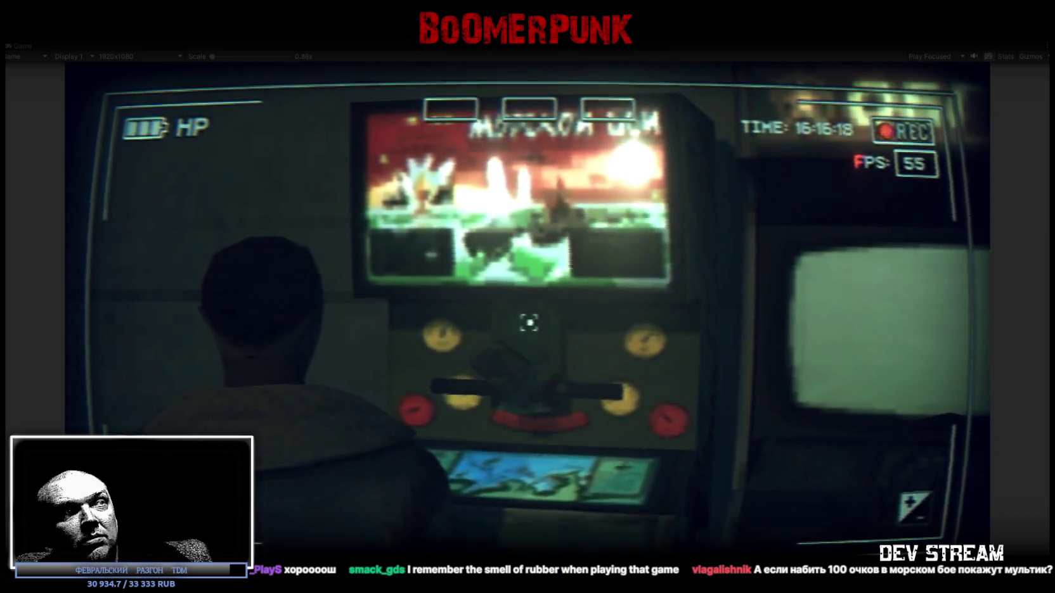
pyautogui.press('s')
pyautogui.press('d')
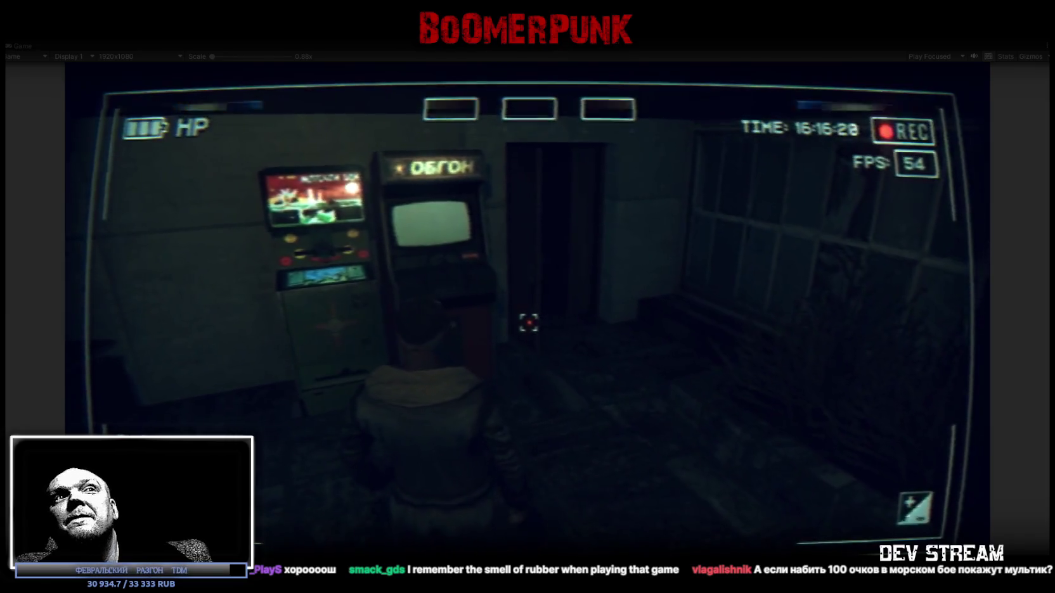
pyautogui.press('d')
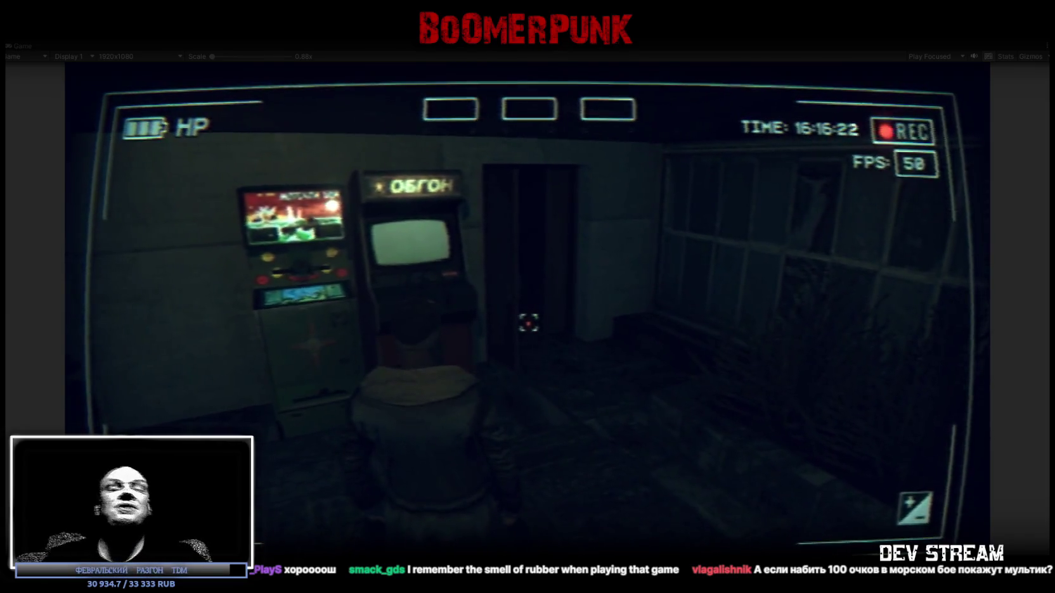